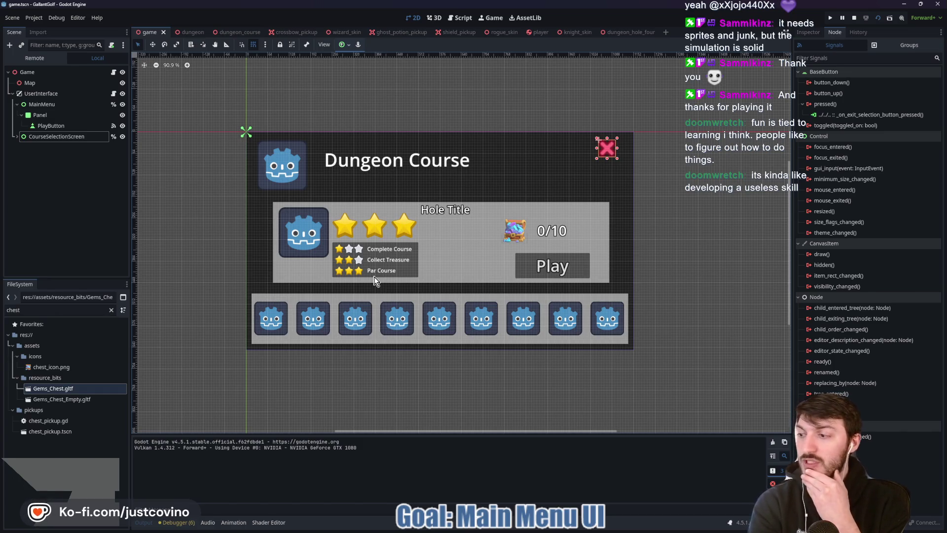
# Step: Expand CourseSelectionScreen, inspect the Stars and StarTipsPanel children, then collapse them
pyautogui.click(17, 136)
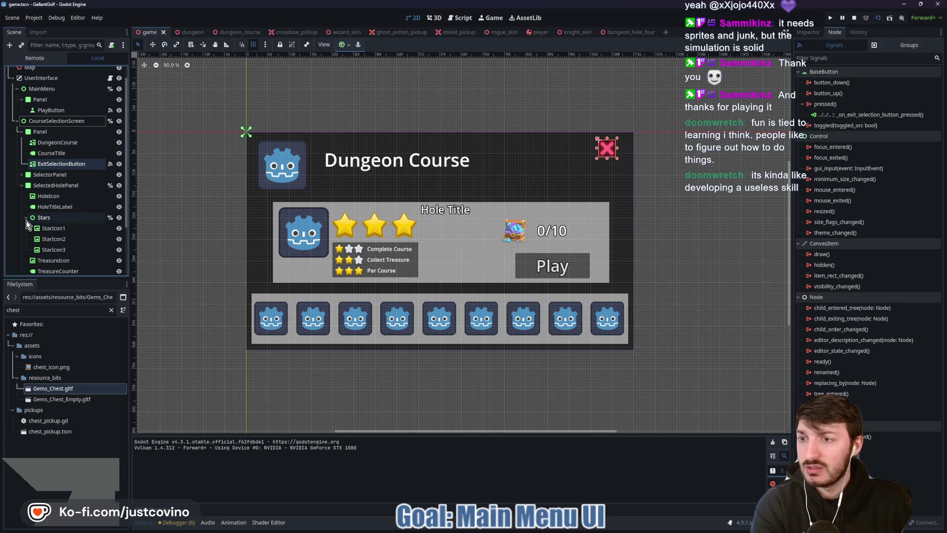
pyautogui.scroll(-1, 33, 221)
pyautogui.click(26, 192)
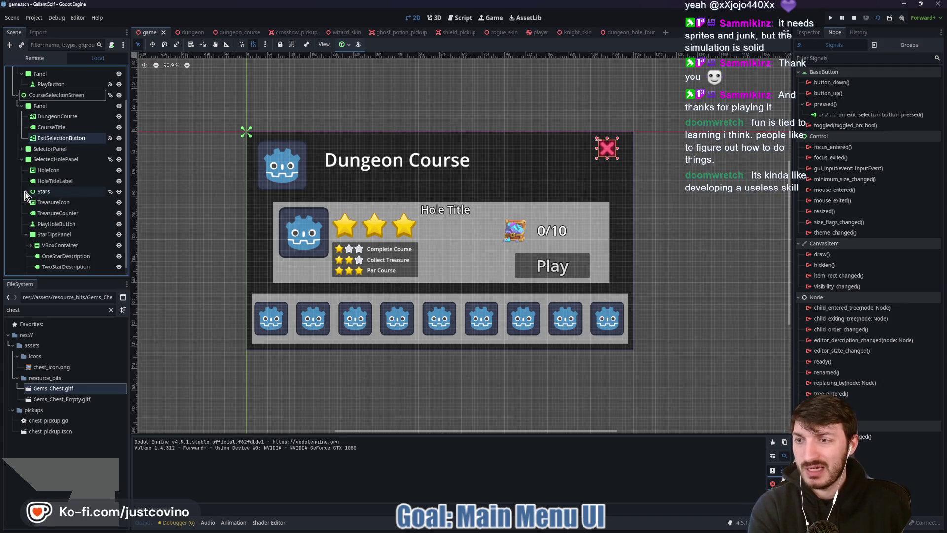
pyautogui.click(59, 238)
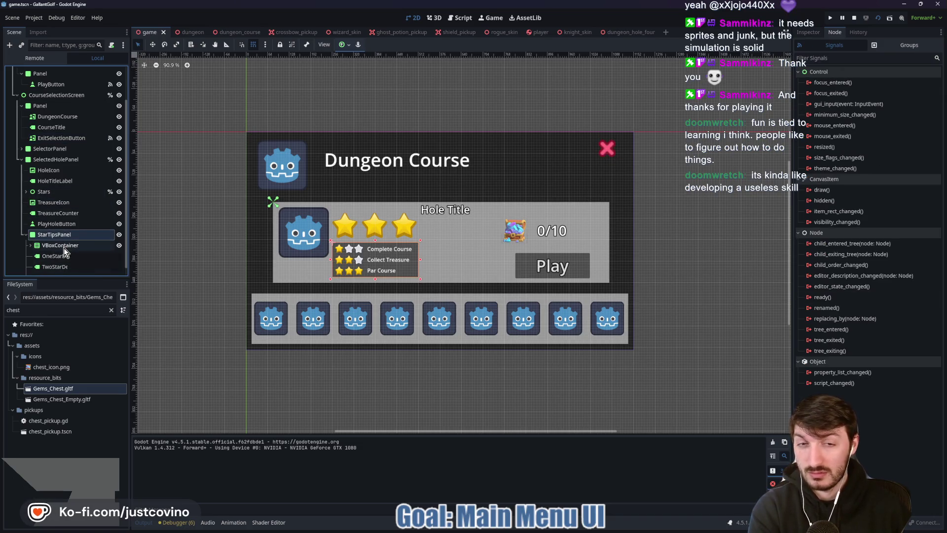
pyautogui.click(61, 245)
pyautogui.click(64, 256)
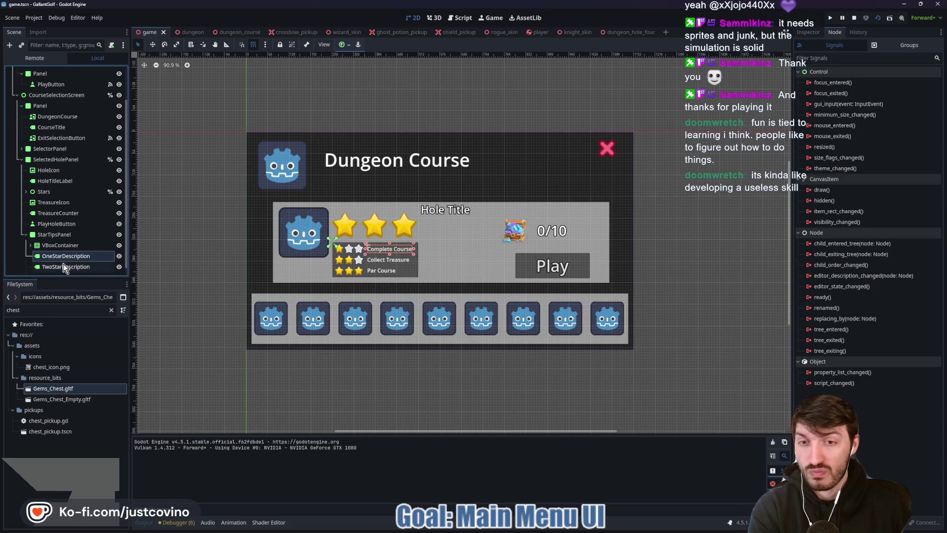
pyautogui.click(26, 234)
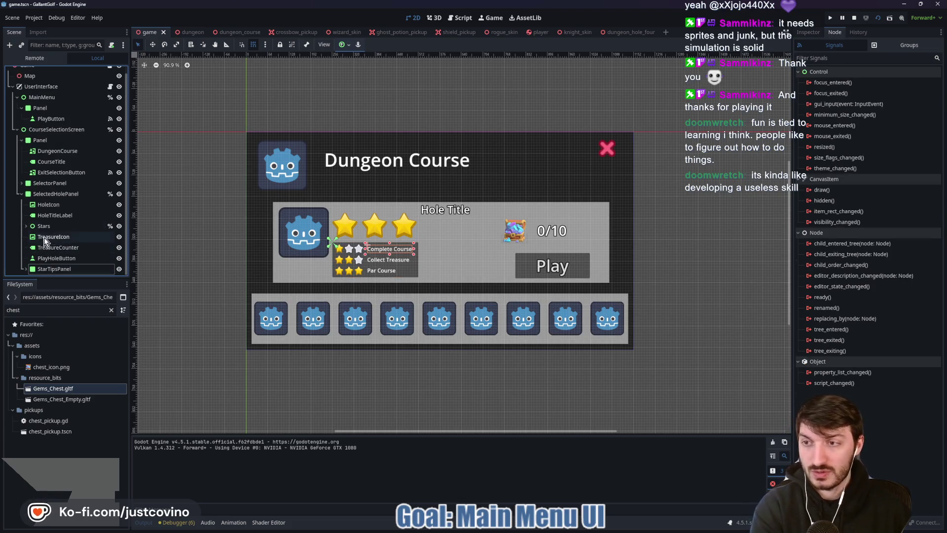
# Step: Collapse SelectedHolePanel and drag it above SelectorPanel in the hierarchy
pyautogui.click(22, 193)
pyautogui.click(17, 200)
pyautogui.moveTo(16, 200)
pyautogui.mouseDown()
pyautogui.moveTo(39, 217)
pyautogui.moveTo(44, 184)
pyautogui.moveTo(23, 185)
pyautogui.mouseUp()
# Step: Expand SelectorPanel > HoleSelector, inspect Course1, and select all nine Course buttons
pyautogui.click(21, 201)
pyautogui.scroll(-1, 54, 208)
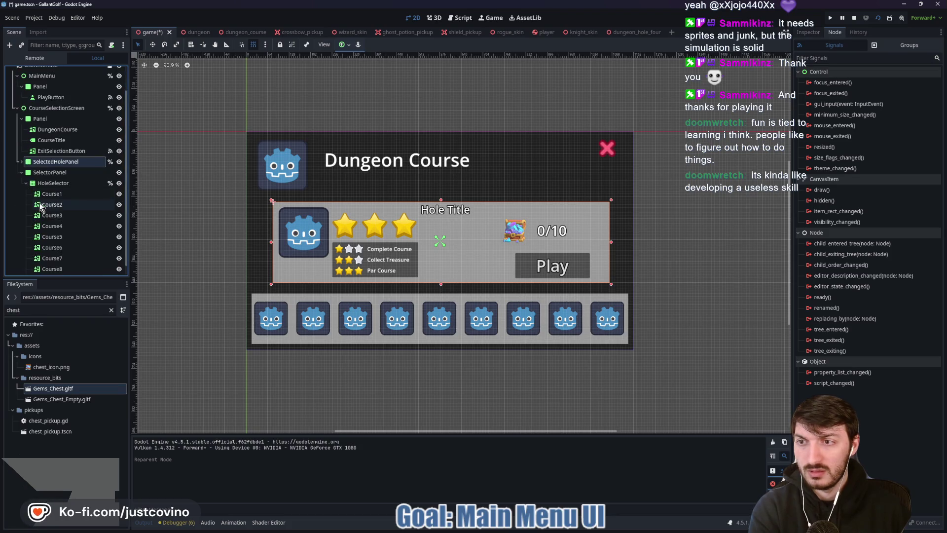
pyautogui.click(52, 194)
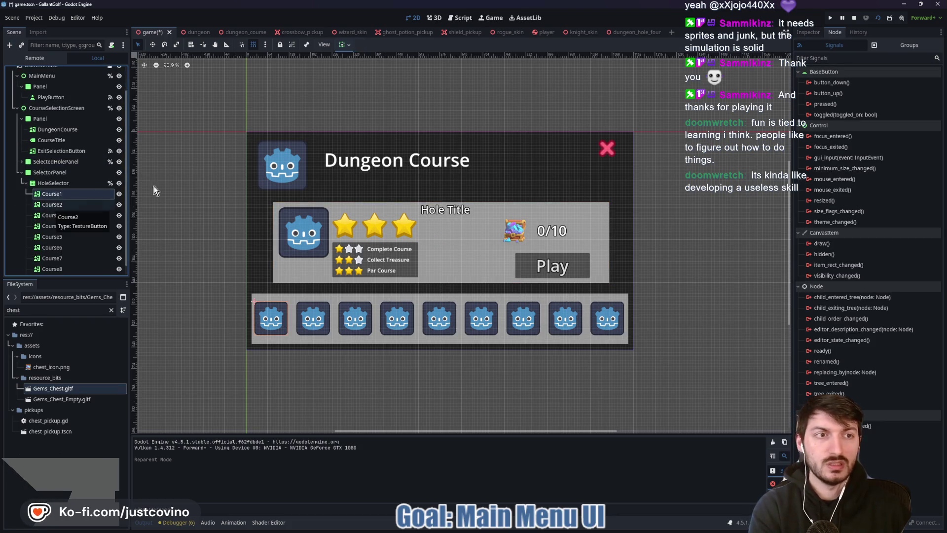
pyautogui.click(807, 33)
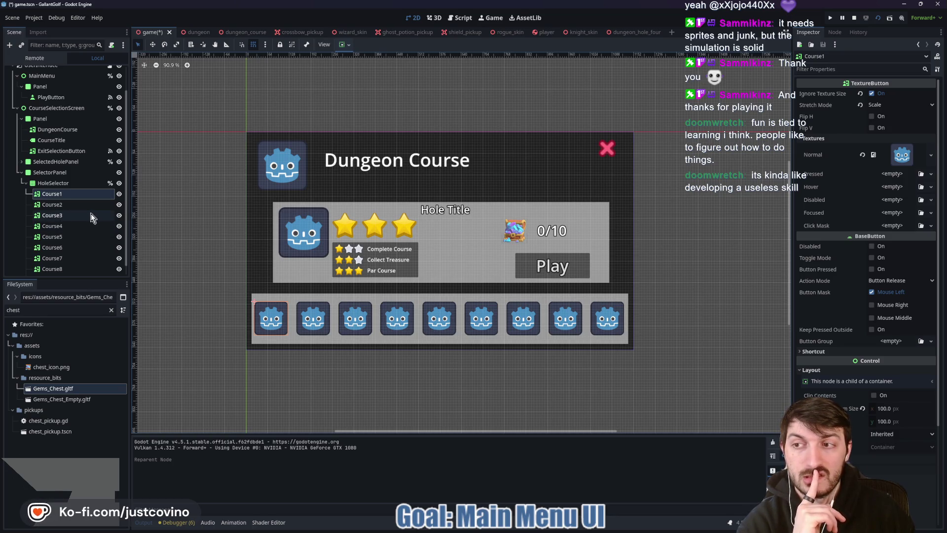
pyautogui.scroll(-1, 91, 216)
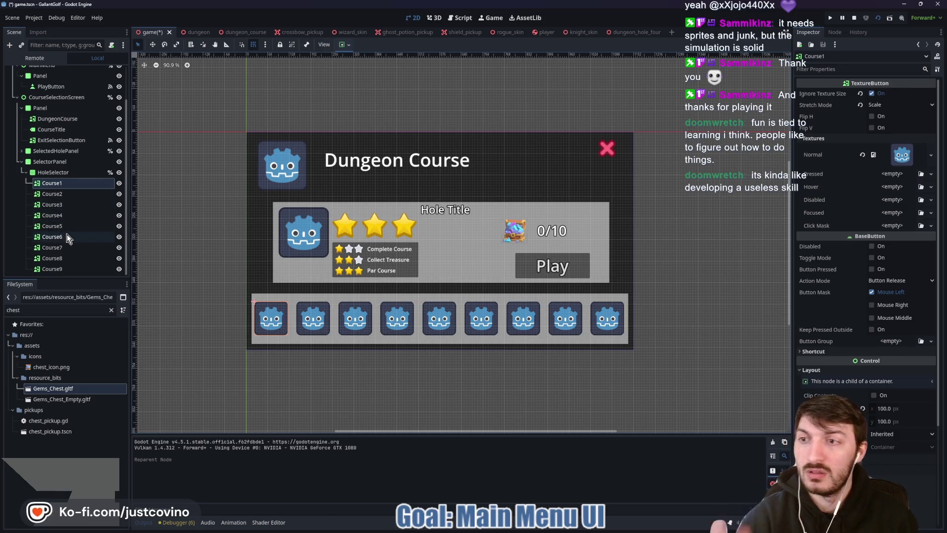
pyautogui.keyDown('shift'); pyautogui.click(60, 268); pyautogui.keyUp('shift')
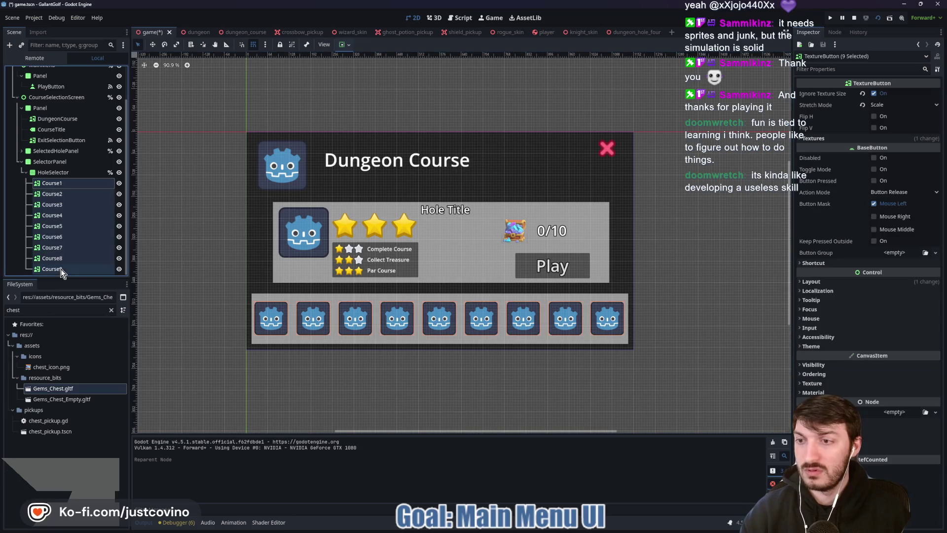
# Step: Batch-rename Course1–Course9 to Hole1–Hole9, replacing 'Course' with 'Hole', and save the scene
pyautogui.rightClick(56, 240)
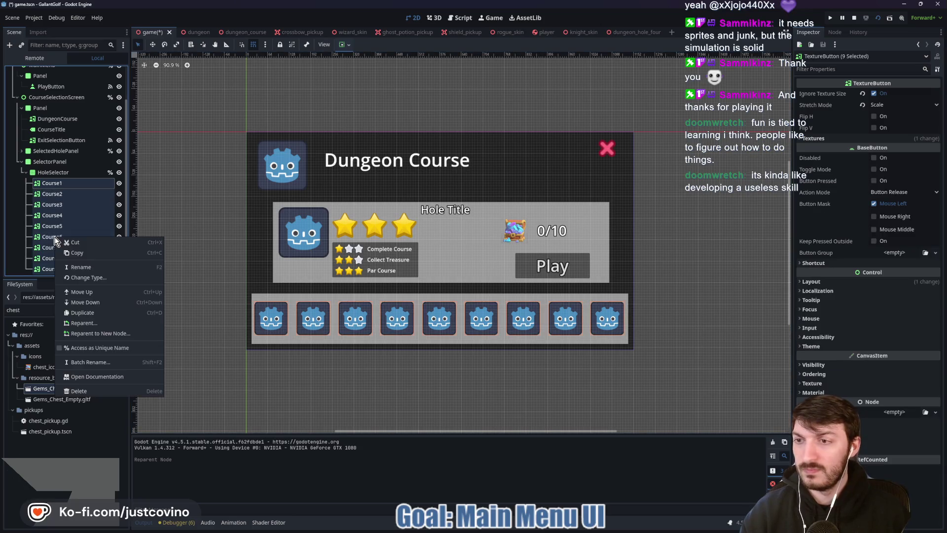
pyautogui.click(86, 360)
pyautogui.click(443, 190)
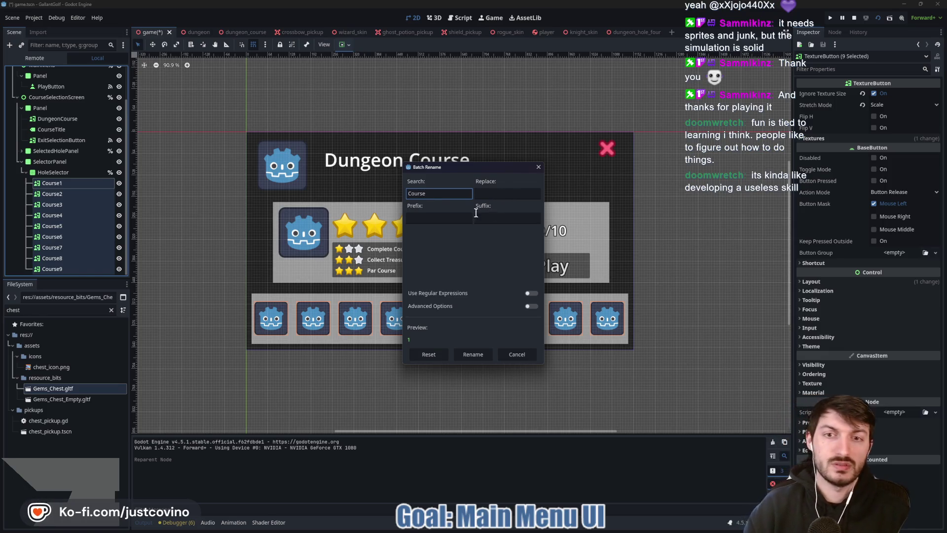
pyautogui.click(501, 196)
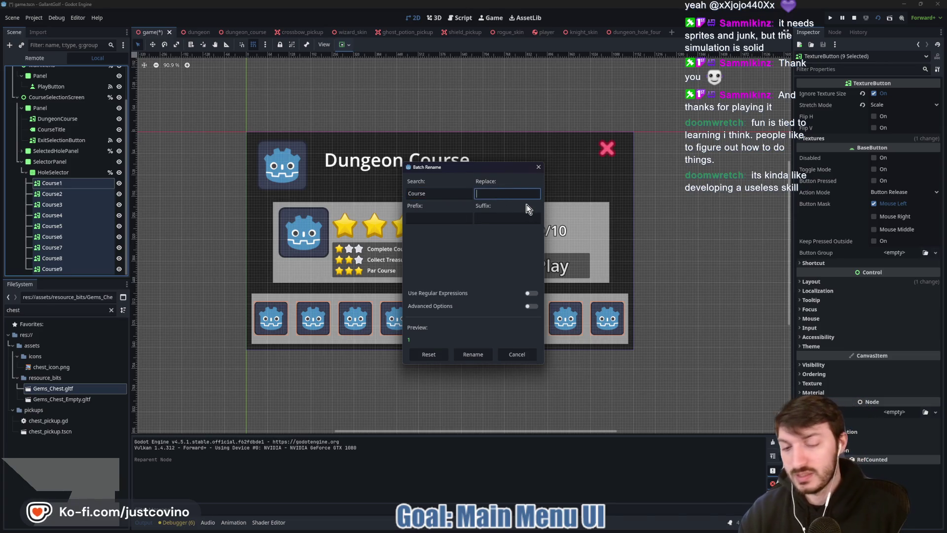
pyautogui.write('Hole')
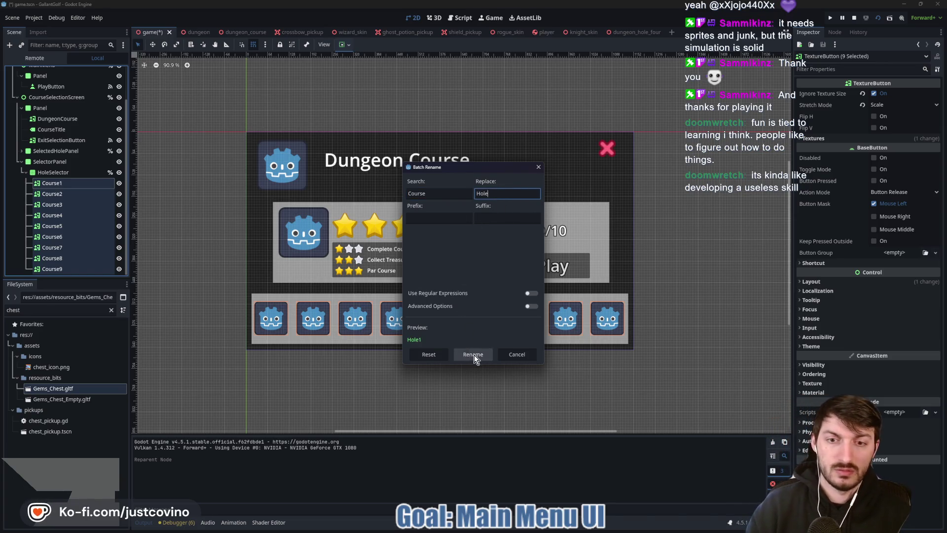
pyautogui.click(474, 355)
pyautogui.hotkey('ctrl', 's')
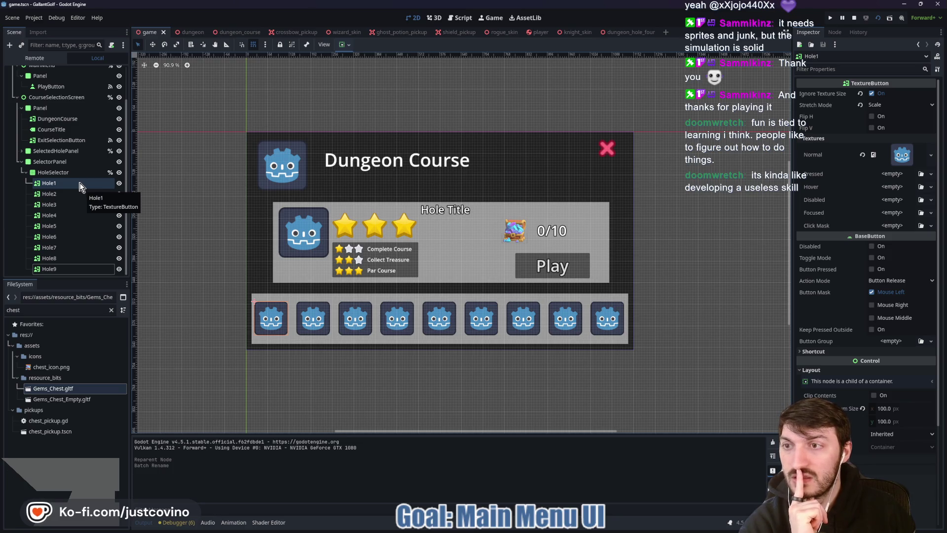
pyautogui.scroll(3, 106, 96)
# Step: Insert an _on_hole_selected function with a pass body after open_course_menu in user_interface.gd
pyautogui.click(109, 94)
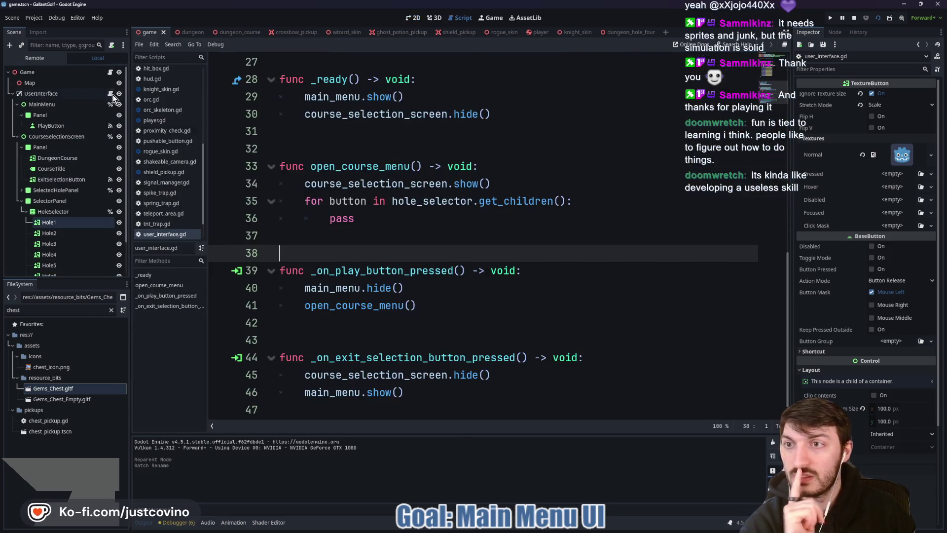
pyautogui.scroll(-1, 408, 268)
pyautogui.press('Return')
pyautogui.press('Return')
pyautogui.press('Return')
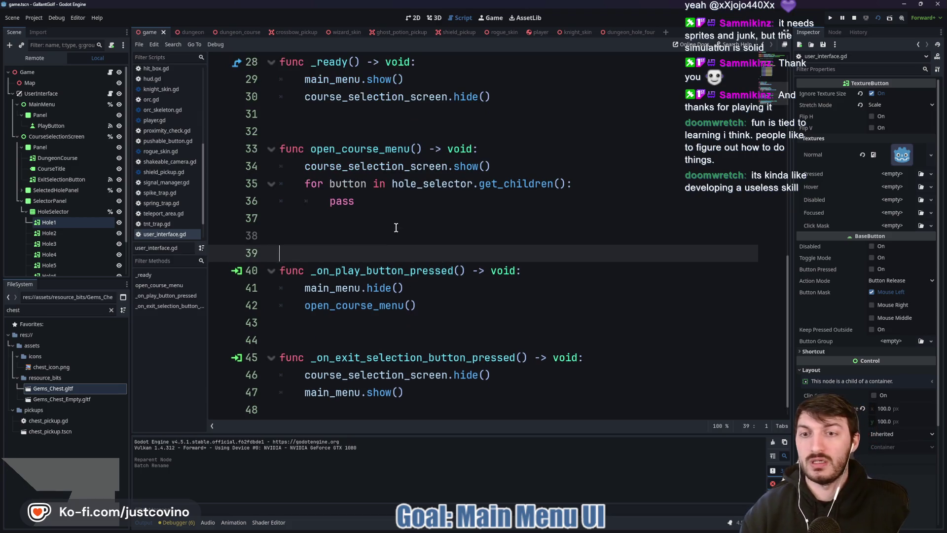
pyautogui.press('Up')
pyautogui.press('Up')
pyautogui.write('unc _on_')
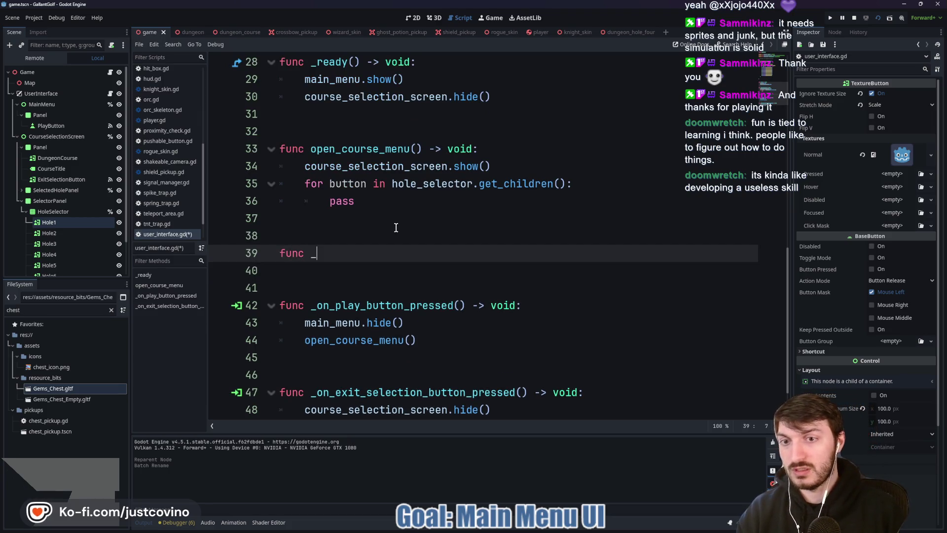
pyautogui.write('hole_selected(')
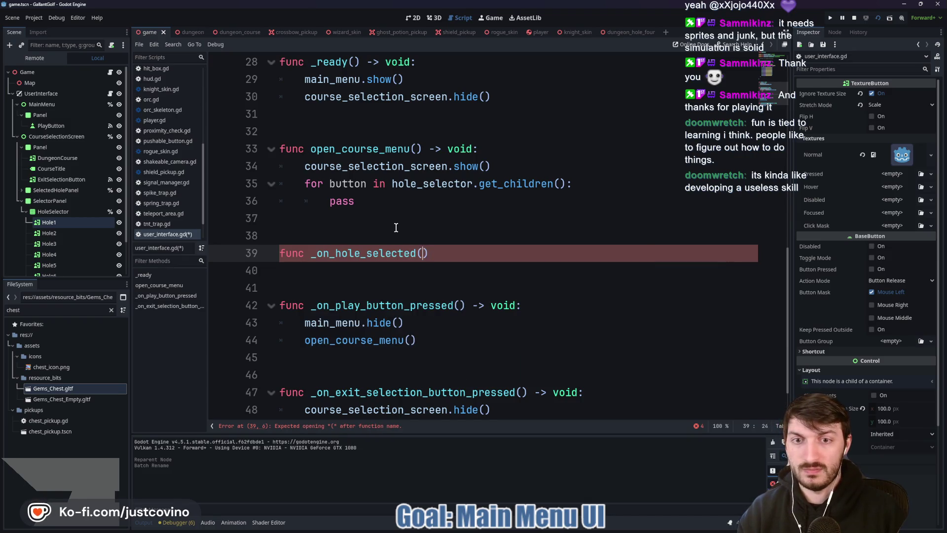
pyautogui.write('id:')
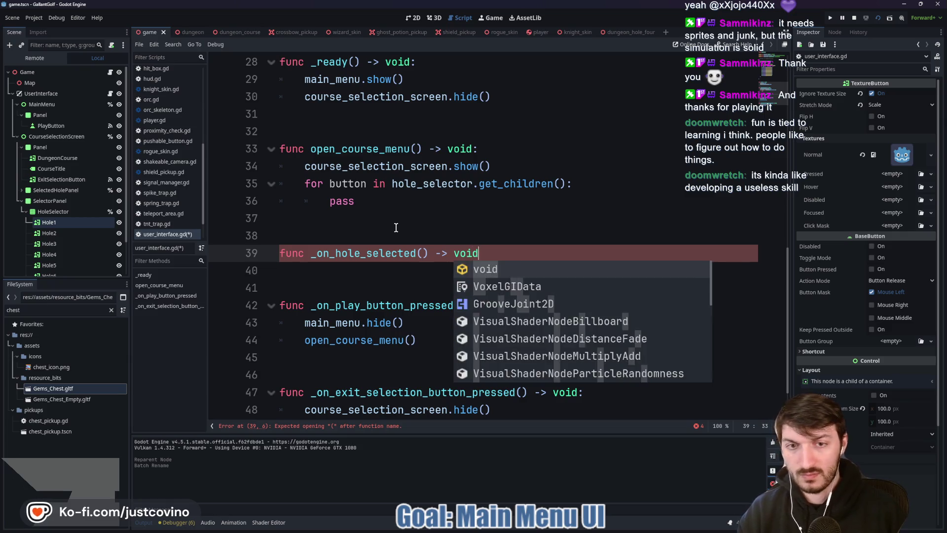
pyautogui.press('Return')
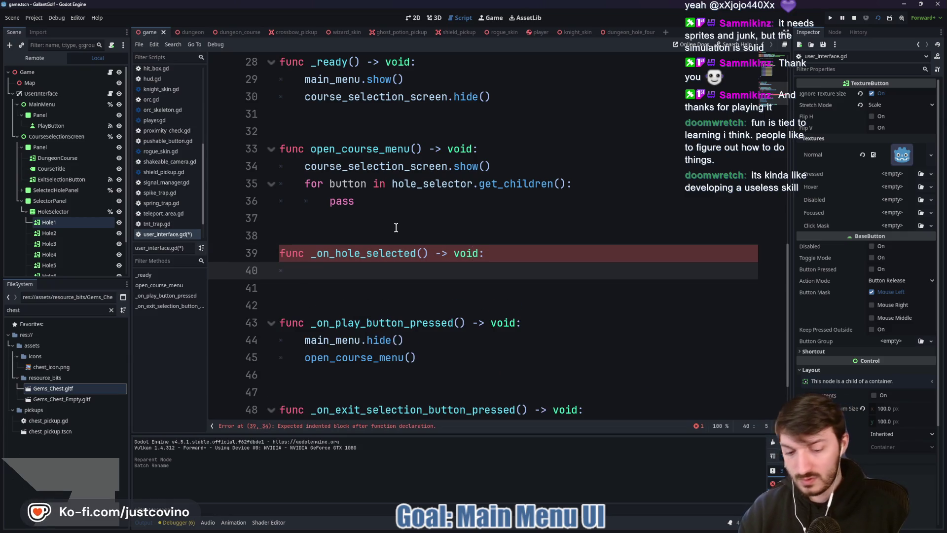
pyautogui.write('pass')
# Step: Give _on_hole_selected a hole_button: Button parameter and save the script
pyautogui.click(423, 253)
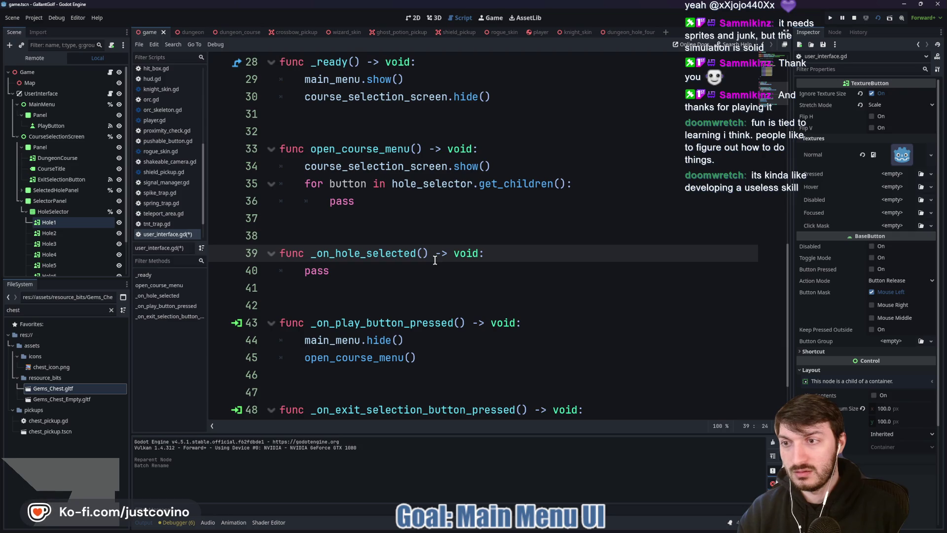
pyautogui.write('hole_button')
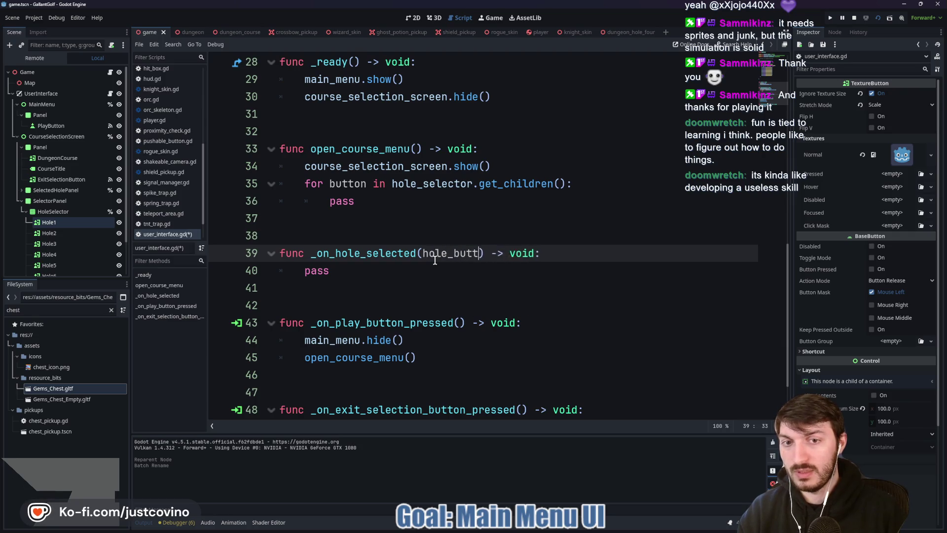
pyautogui.write(': Button')
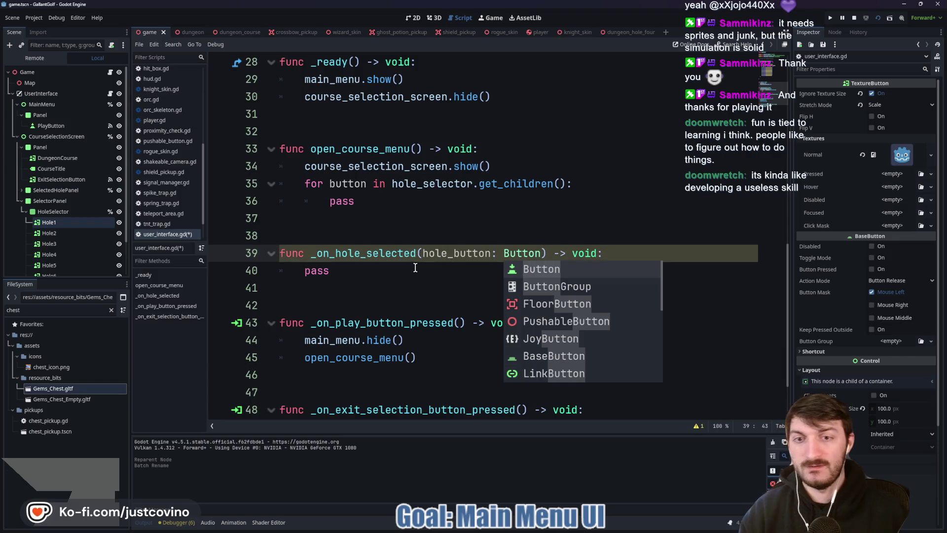
pyautogui.click(414, 270)
pyautogui.hotkey('ctrl', 's')
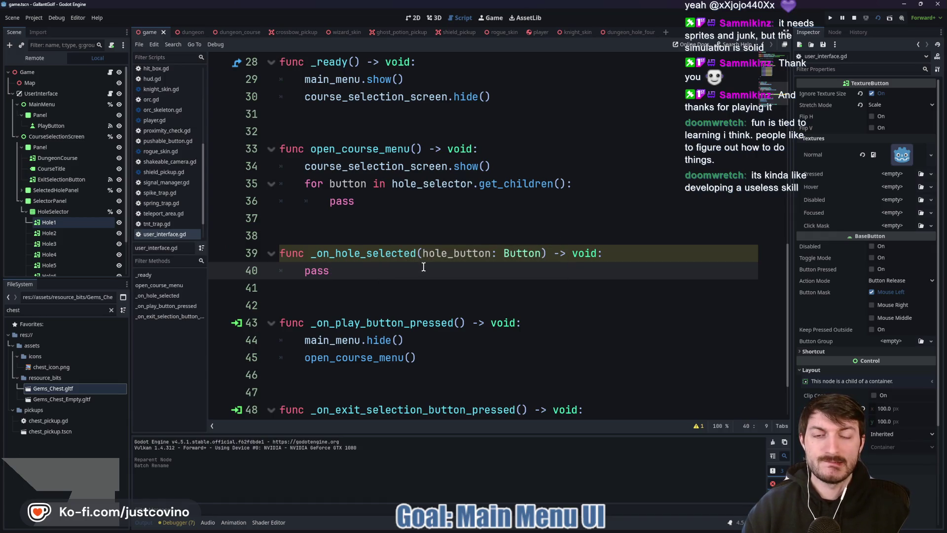
pyautogui.click(835, 32)
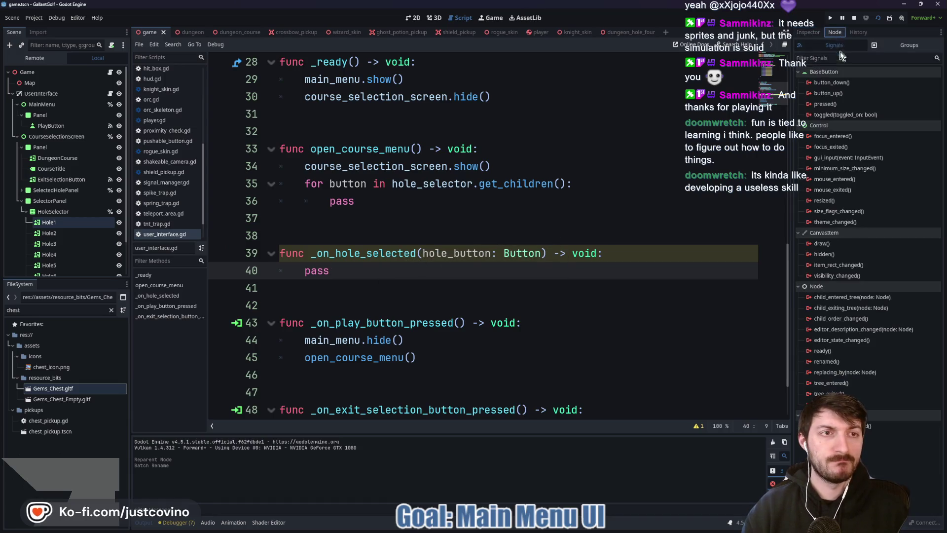
# Step: Choose _on_hole_selected on UserInterface as the receiver of Hole1's pressed signal
pyautogui.doubleClick(842, 105)
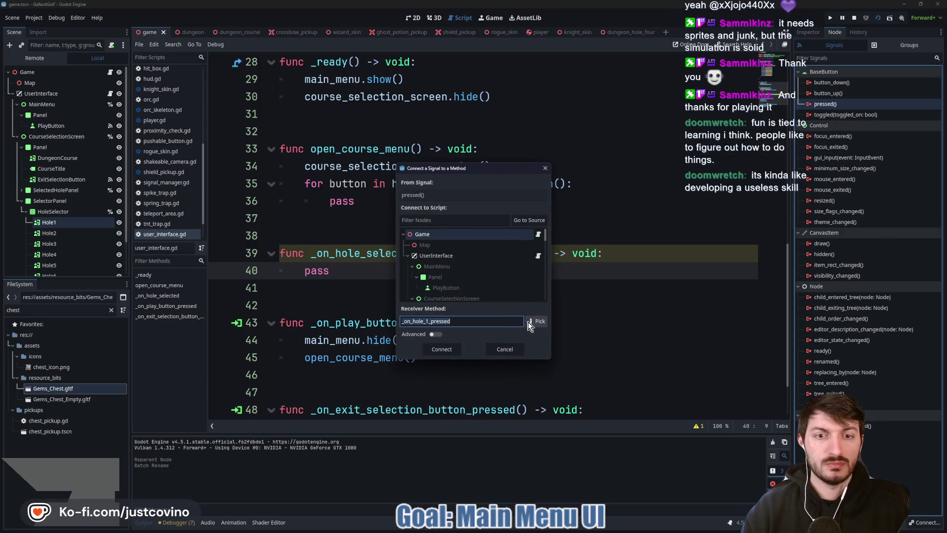
pyautogui.click(436, 256)
pyautogui.click(539, 321)
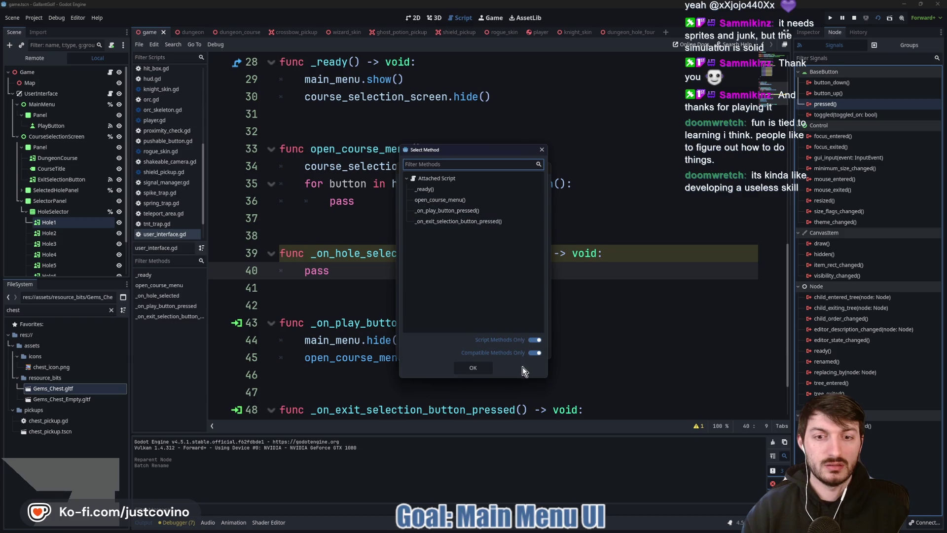
pyautogui.click(536, 340)
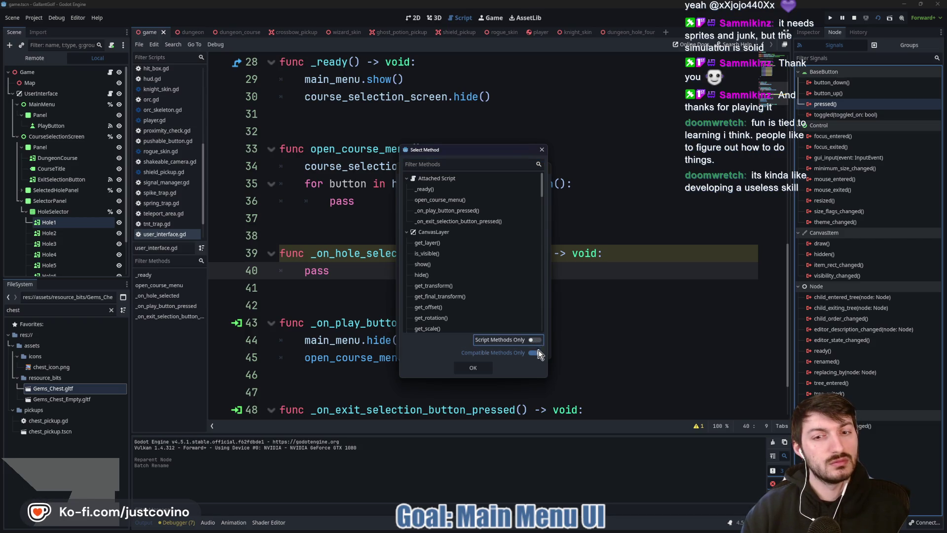
pyautogui.click(535, 353)
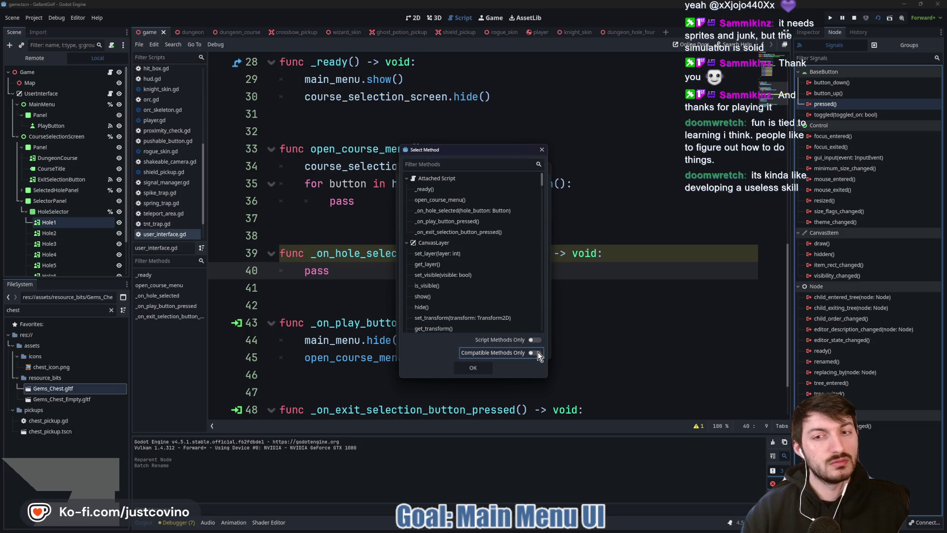
pyautogui.click(478, 210)
pyautogui.click(477, 368)
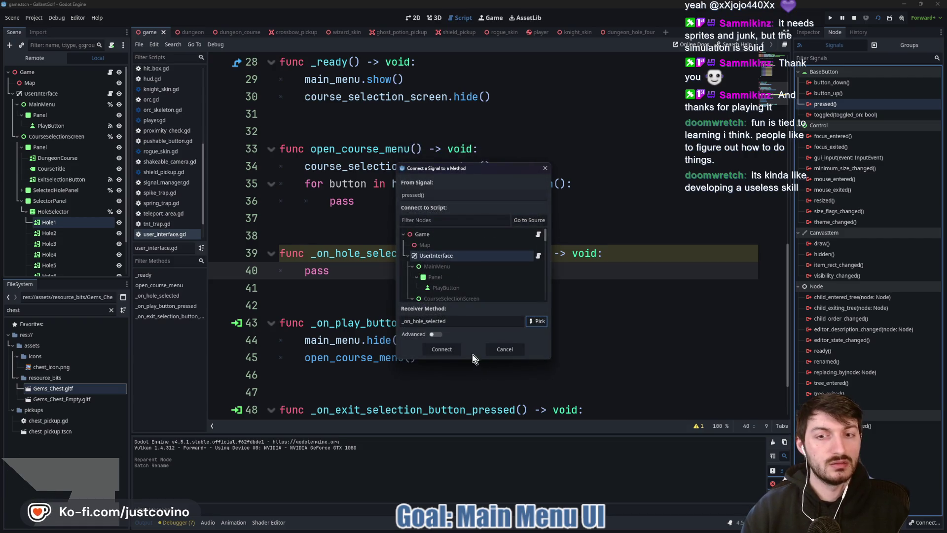
# Step: Review the advanced extra-argument options without changes, then connect the signal
pyautogui.click(435, 334)
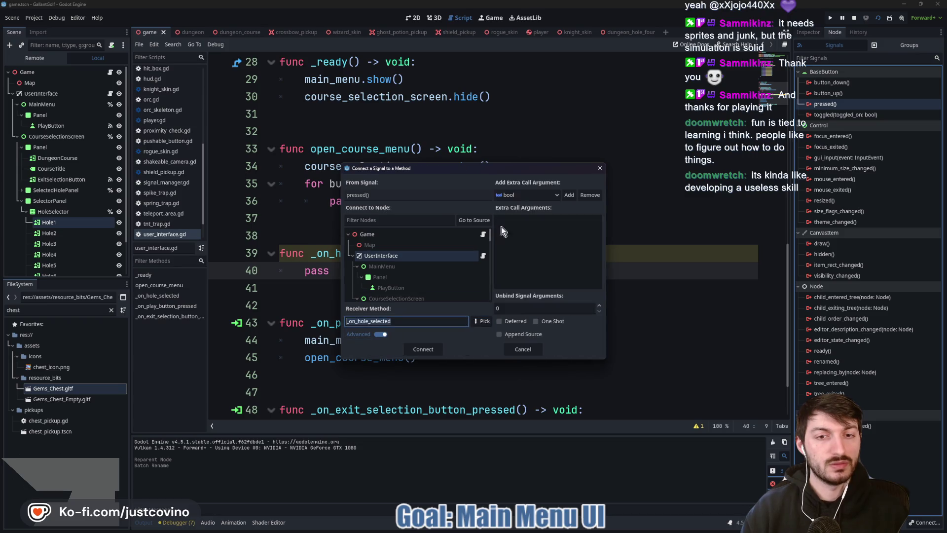
pyautogui.click(549, 197)
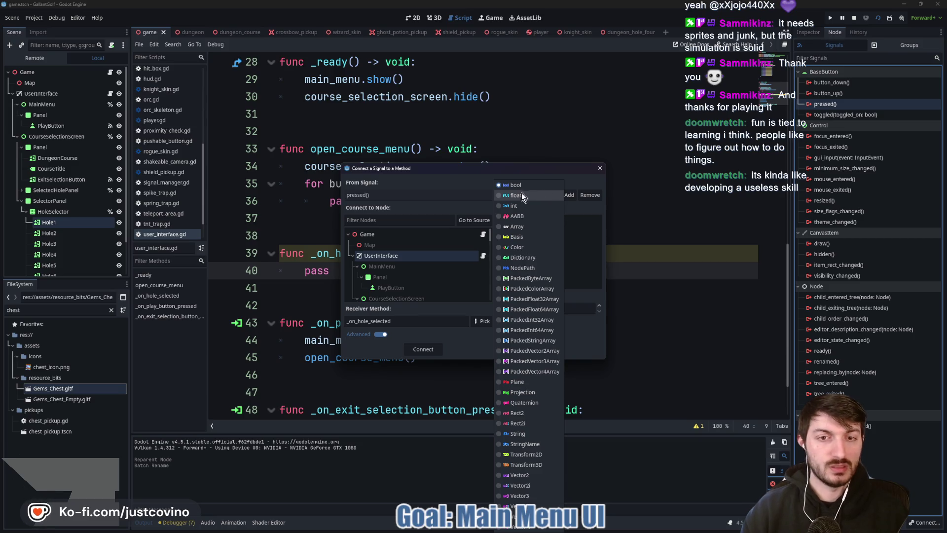
pyautogui.click(457, 175)
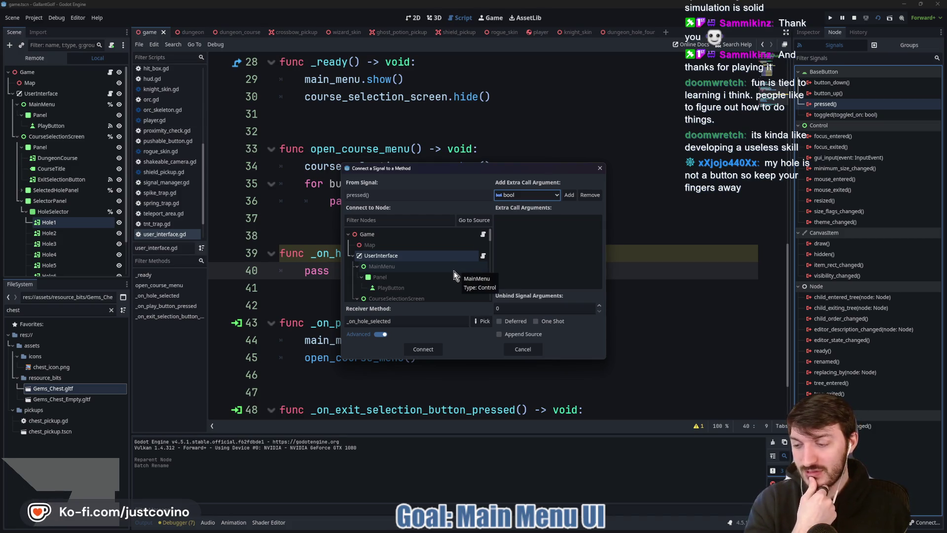
pyautogui.click(434, 349)
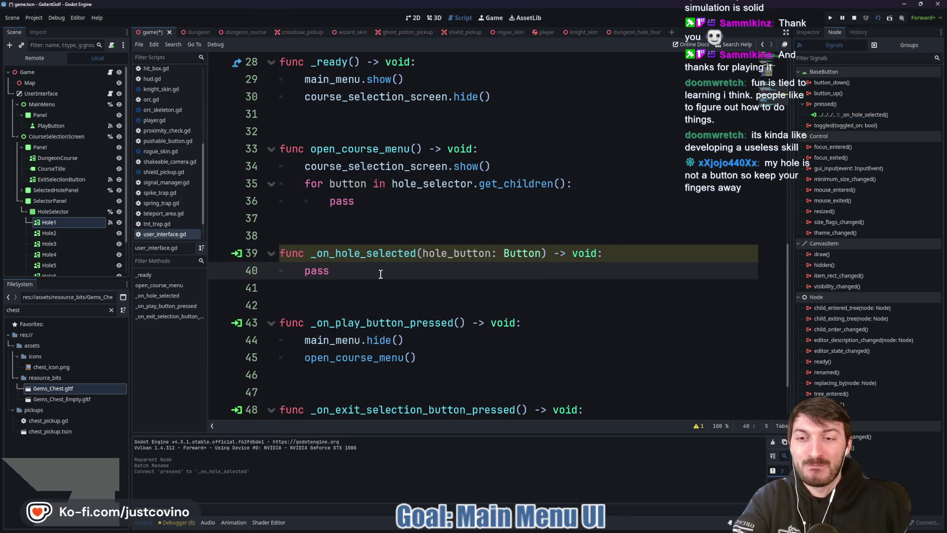
# Step: Replace pass with print(hole_button.name), save the script, and run the project with F5
pyautogui.click(484, 254)
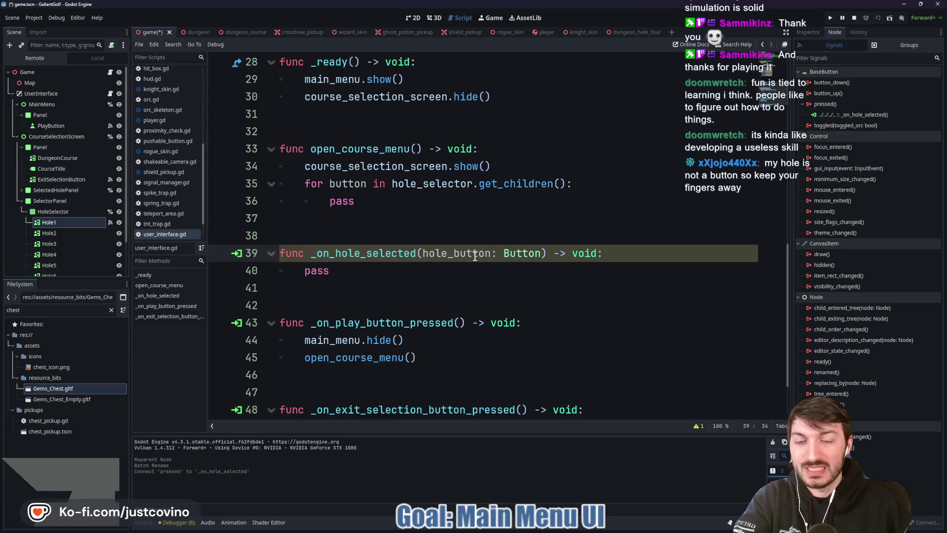
pyautogui.doubleClick(472, 256)
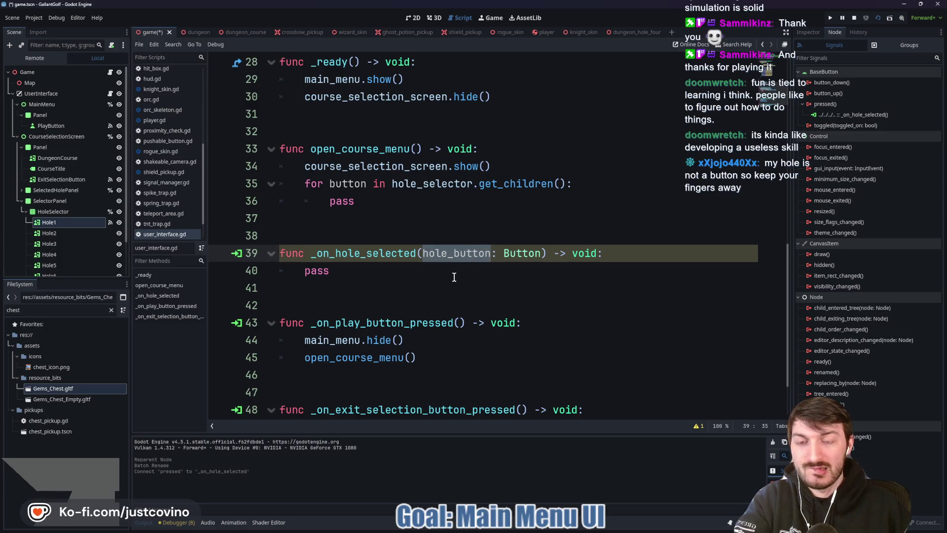
pyautogui.click(454, 278)
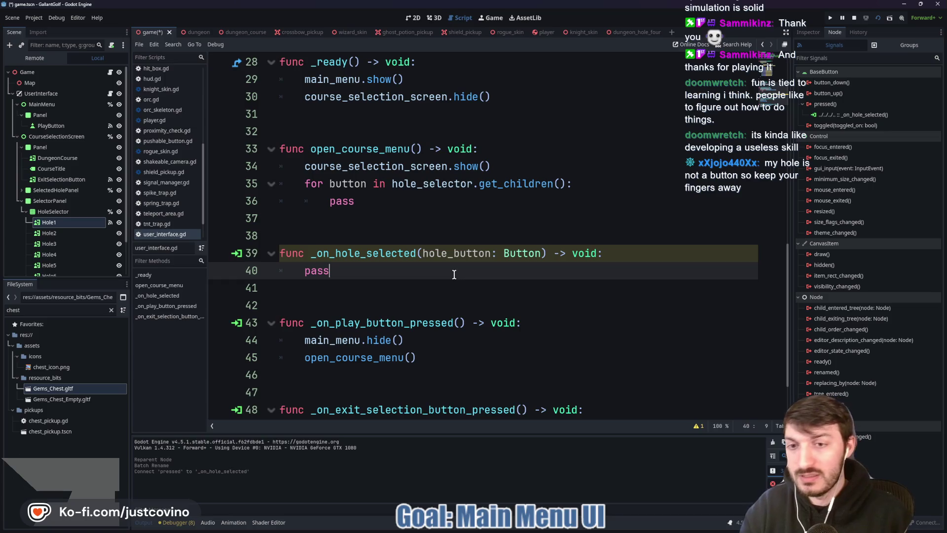
pyautogui.write('rint(h')
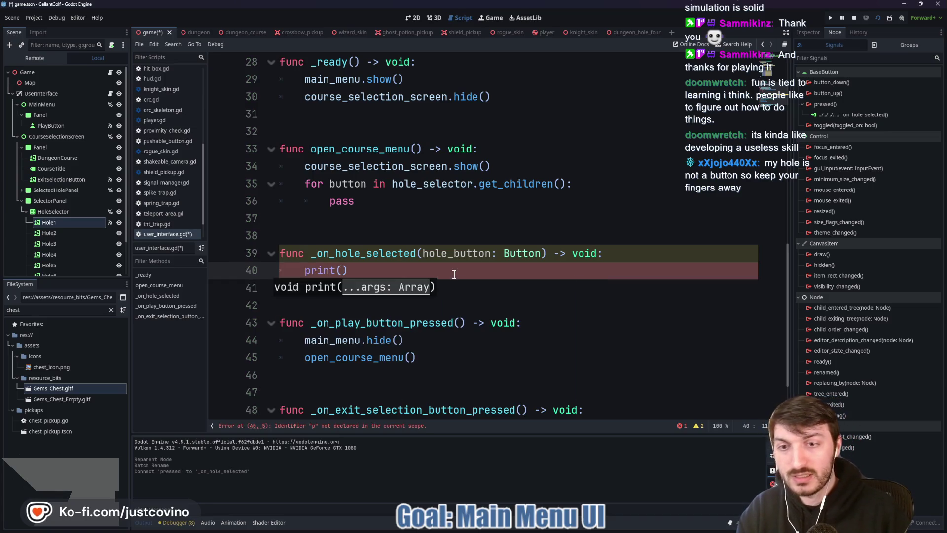
pyautogui.write('ole_button.name')
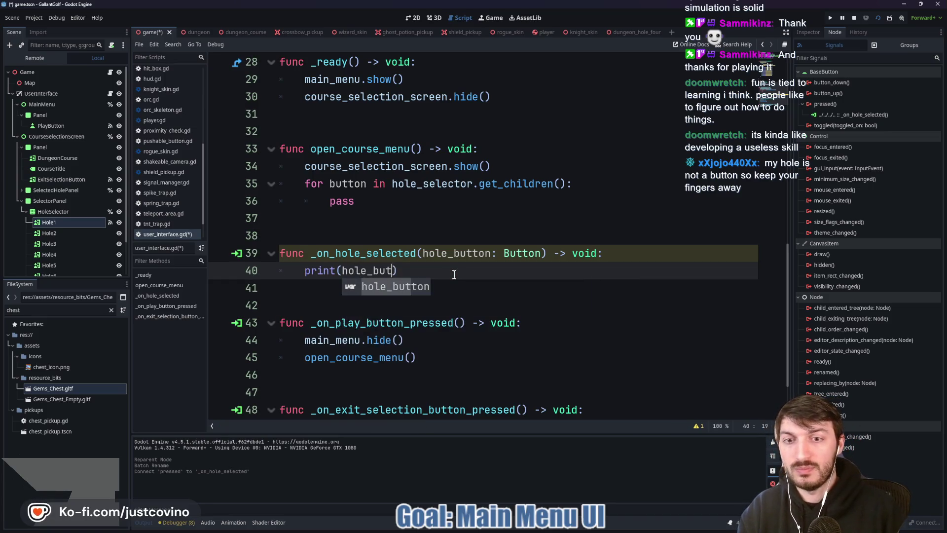
pyautogui.press('Right')
pyautogui.hotkey('ctrl', 's')
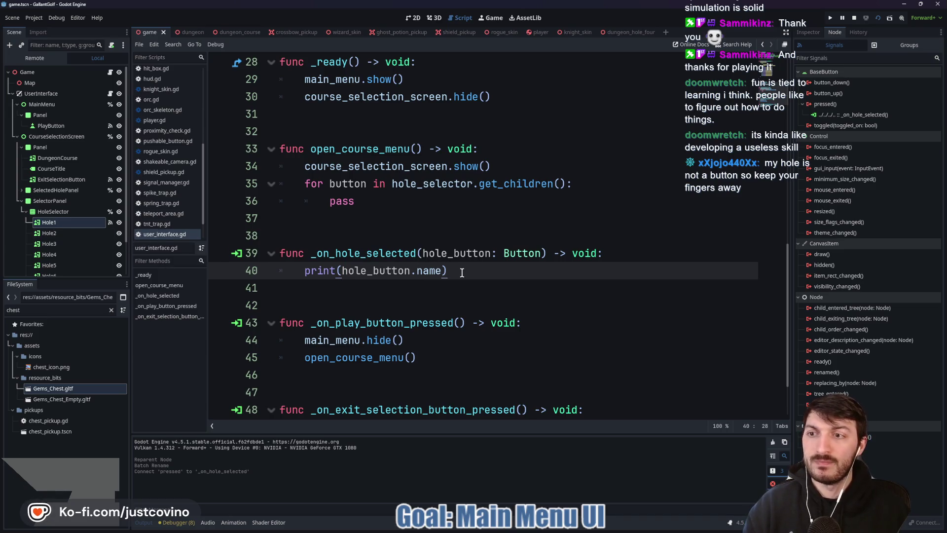
pyautogui.press('F5')
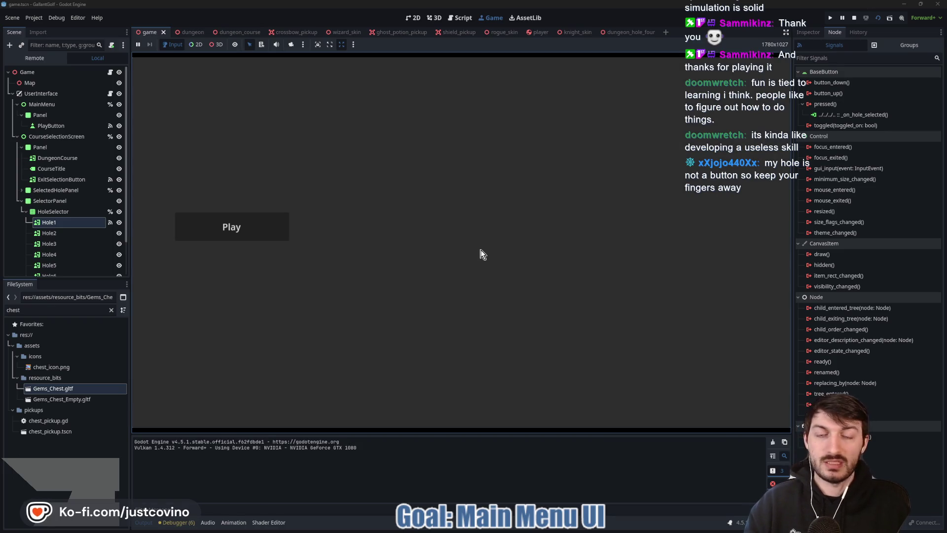
# Step: Open the course screen in the running game and press several hole buttons with the debugger's Misc tab showing
pyautogui.click(234, 228)
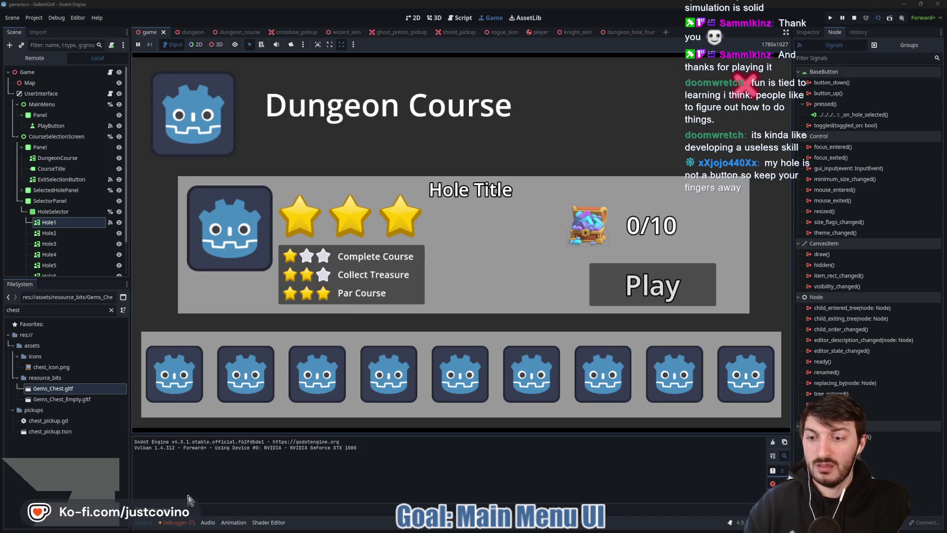
pyautogui.click(176, 522)
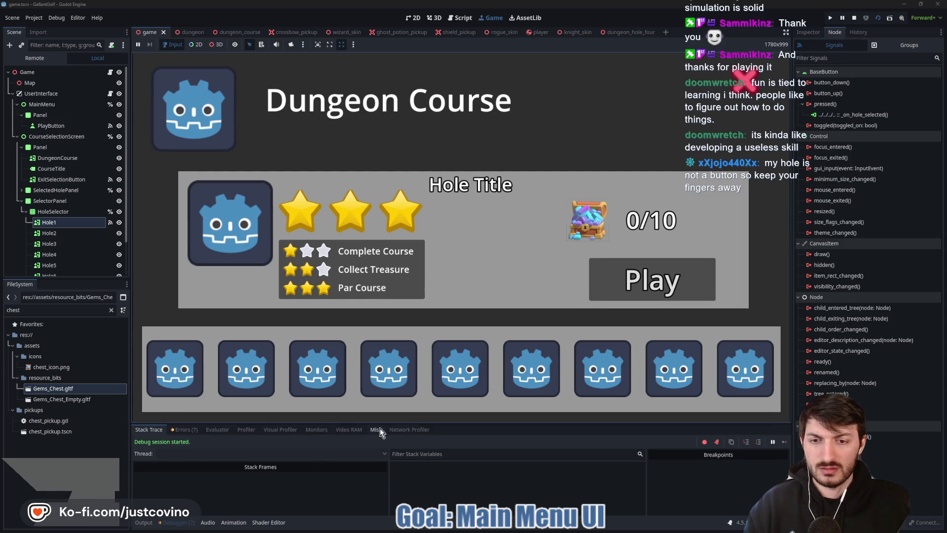
pyautogui.click(378, 429)
pyautogui.click(160, 373)
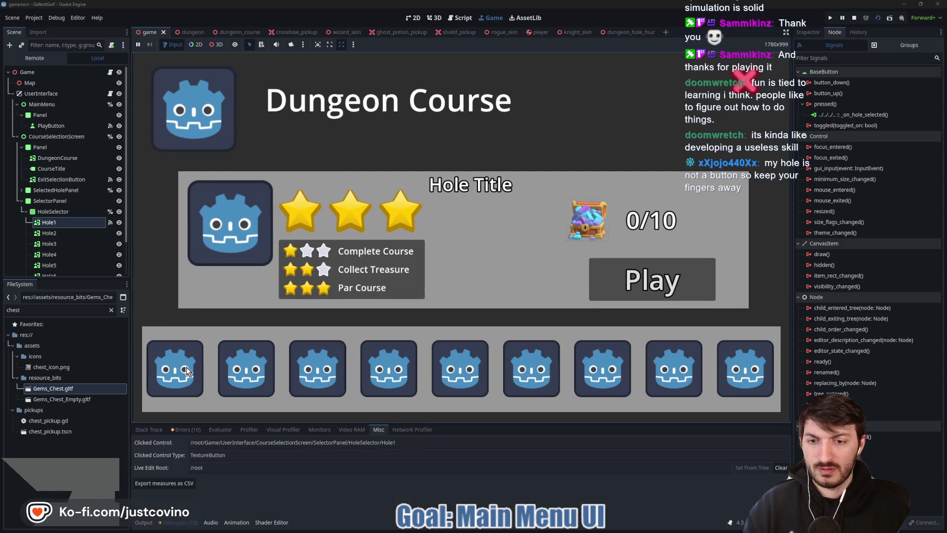
pyautogui.click(402, 378)
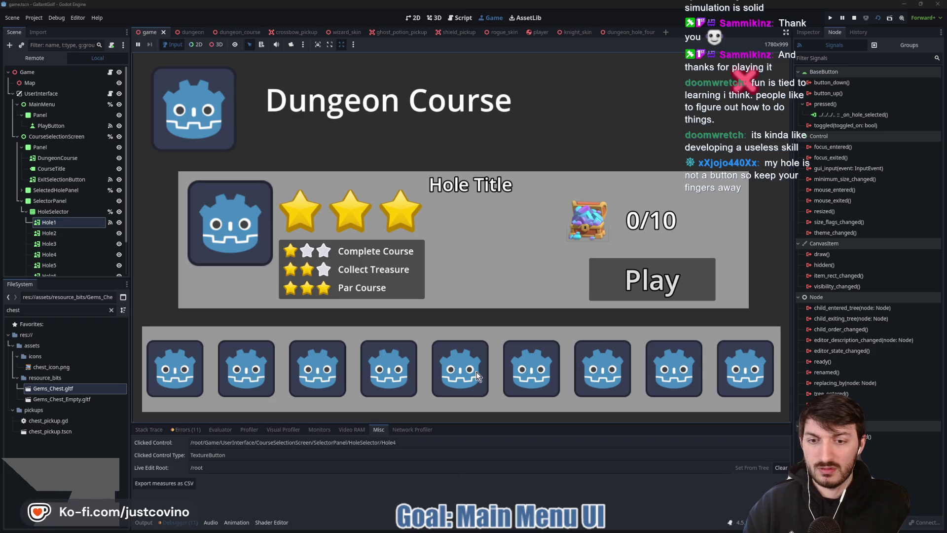
pyautogui.click(745, 369)
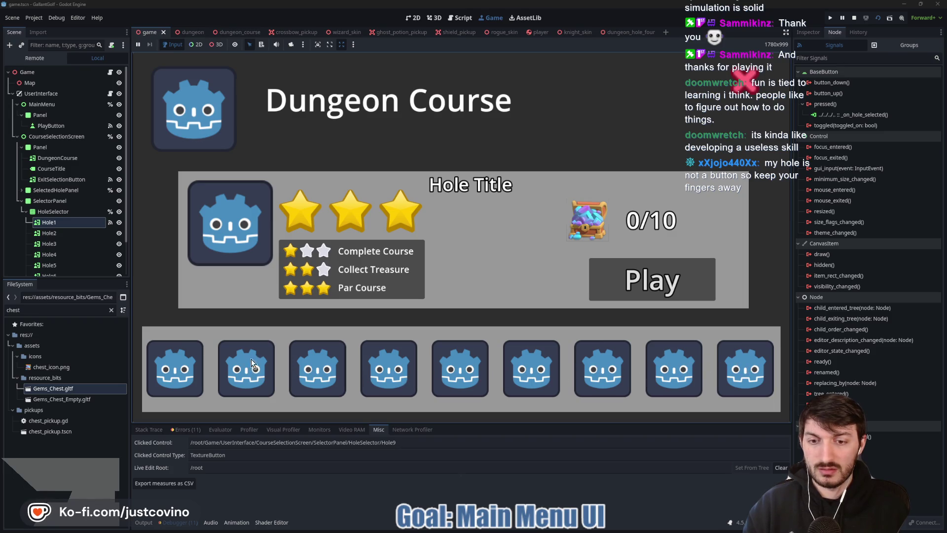
# Step: Check the argument errors in the Errors tab, clear them, and return to user_interface.gd
pyautogui.click(186, 429)
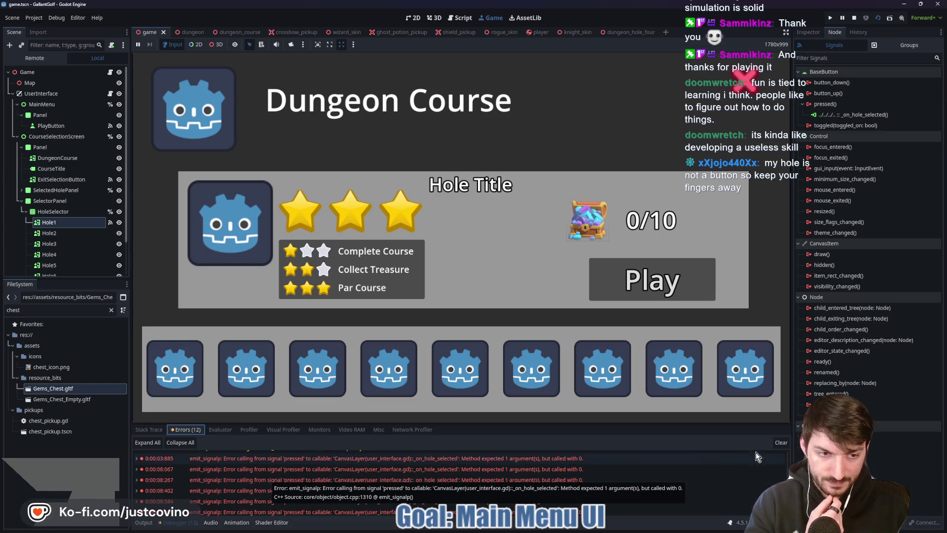
pyautogui.click(777, 442)
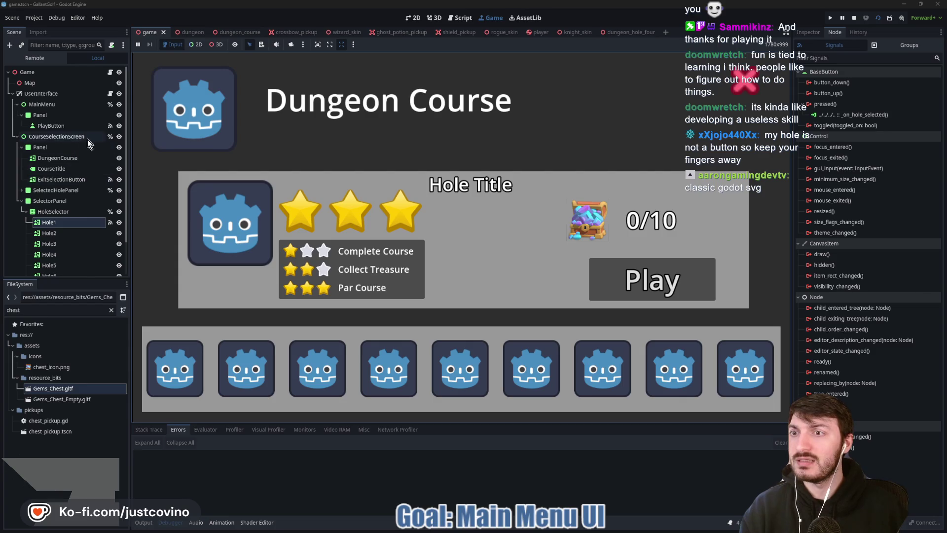
pyautogui.click(843, 18)
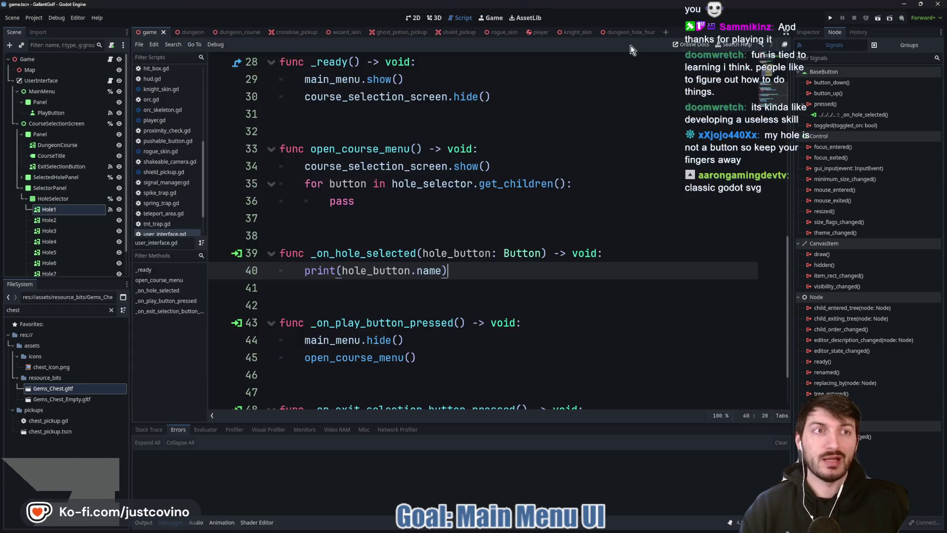
# Step: Open the Edit dialog for Hole1's pressed connection to _on_hole_selected
pyautogui.press('Return')
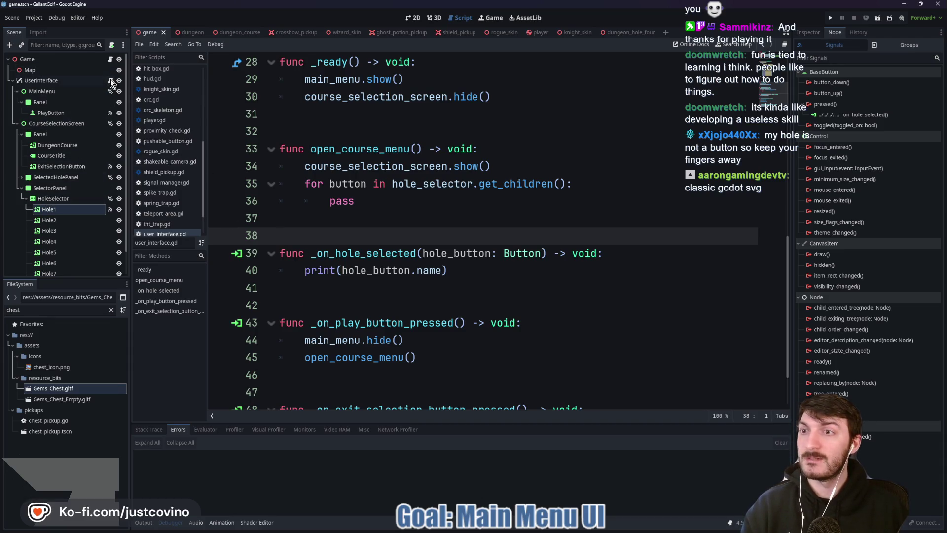
pyautogui.click(74, 209)
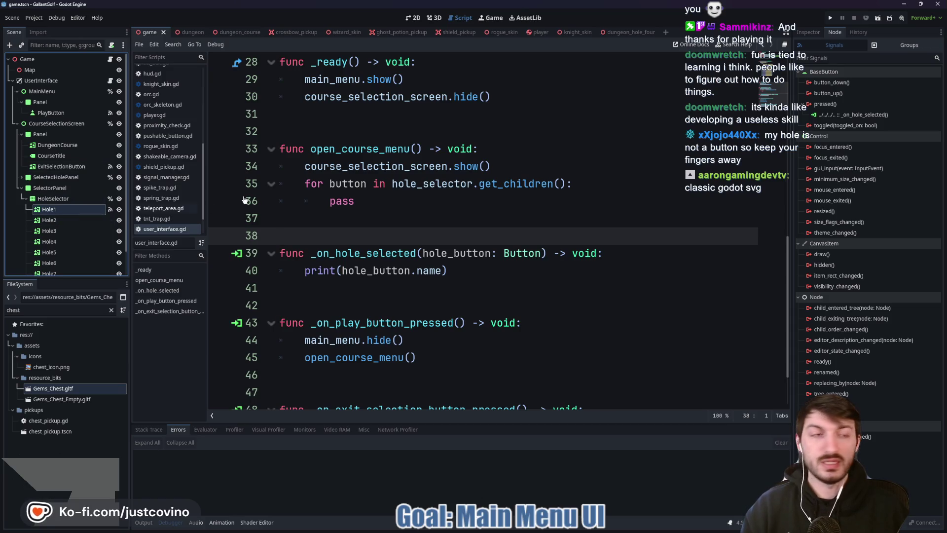
pyautogui.rightClick(843, 114)
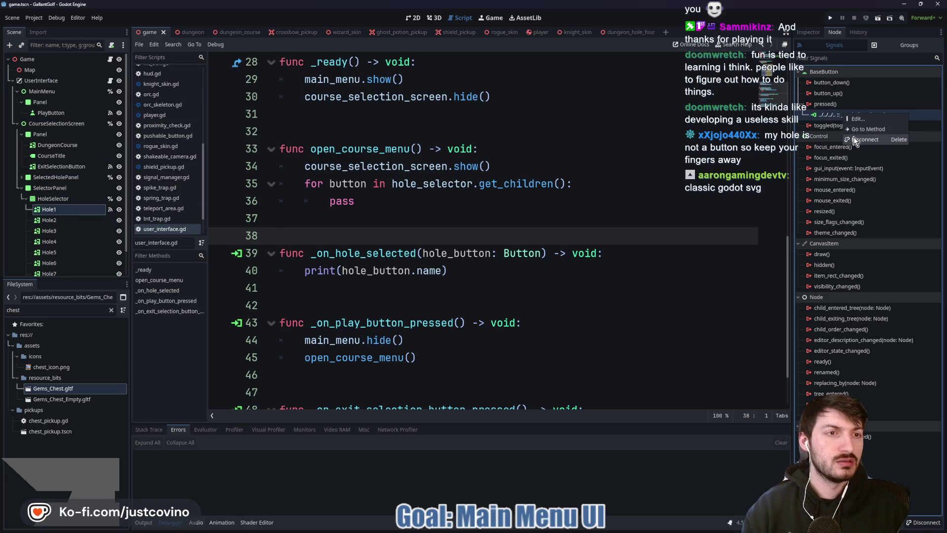
pyautogui.click(857, 118)
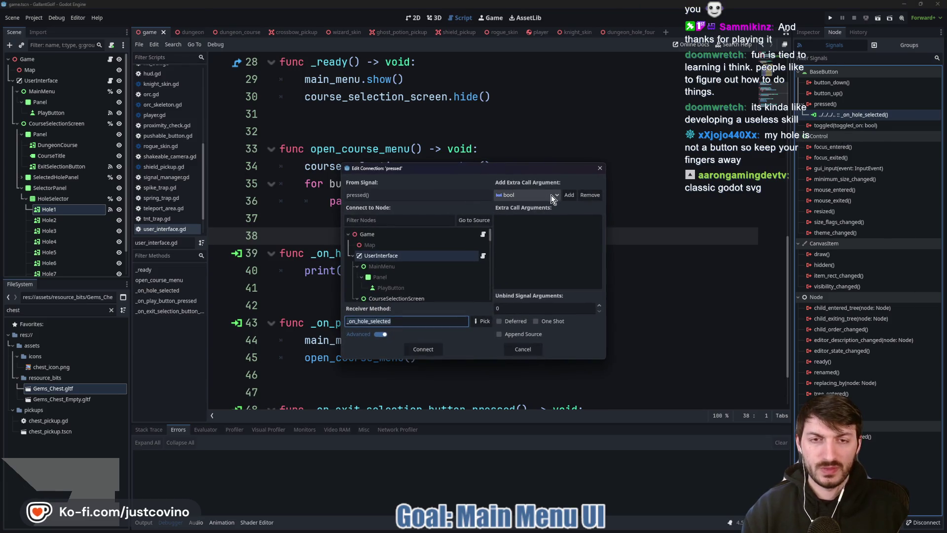
pyautogui.click(553, 194)
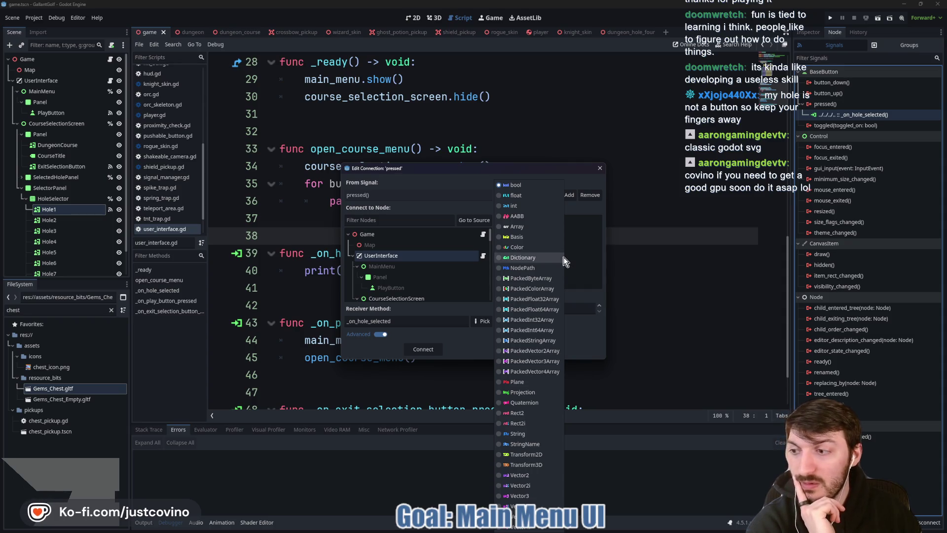
pyautogui.click(586, 219)
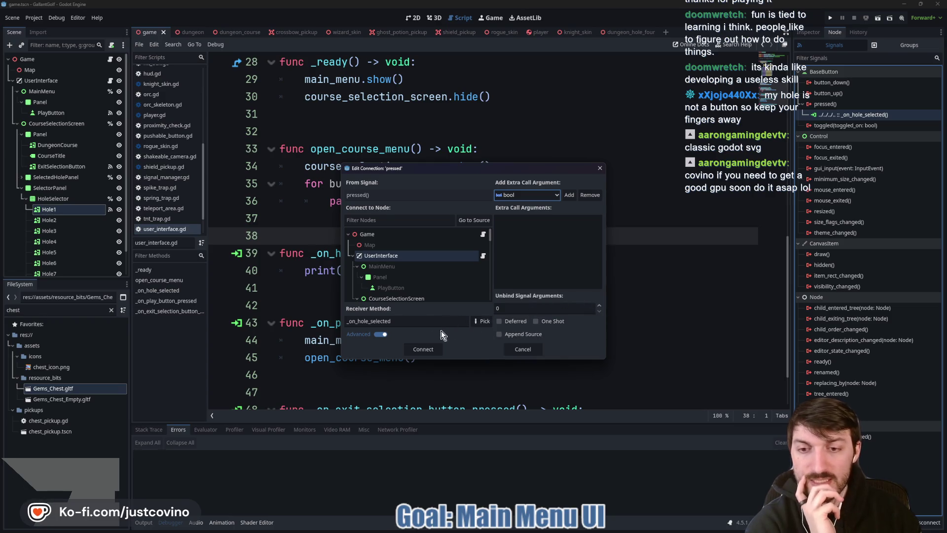
pyautogui.click(553, 192)
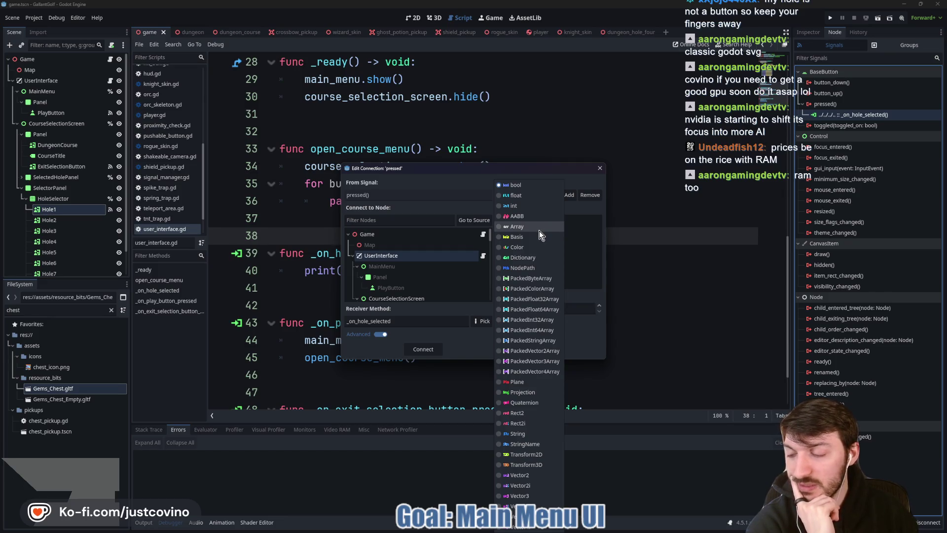
pyautogui.press('Escape')
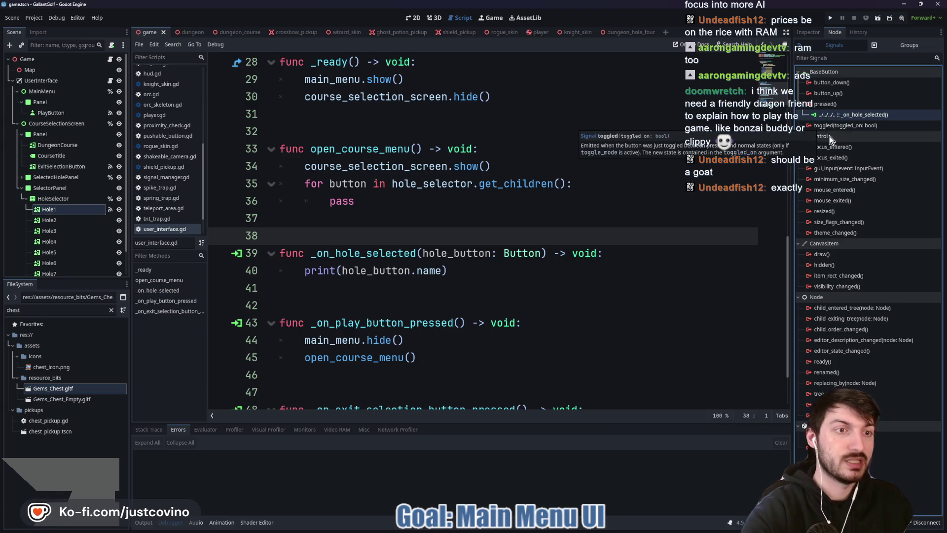
# Step: Dismiss the connection settings unchanged and read the signal descriptions in the Node tab
pyautogui.moveTo(845, 129)
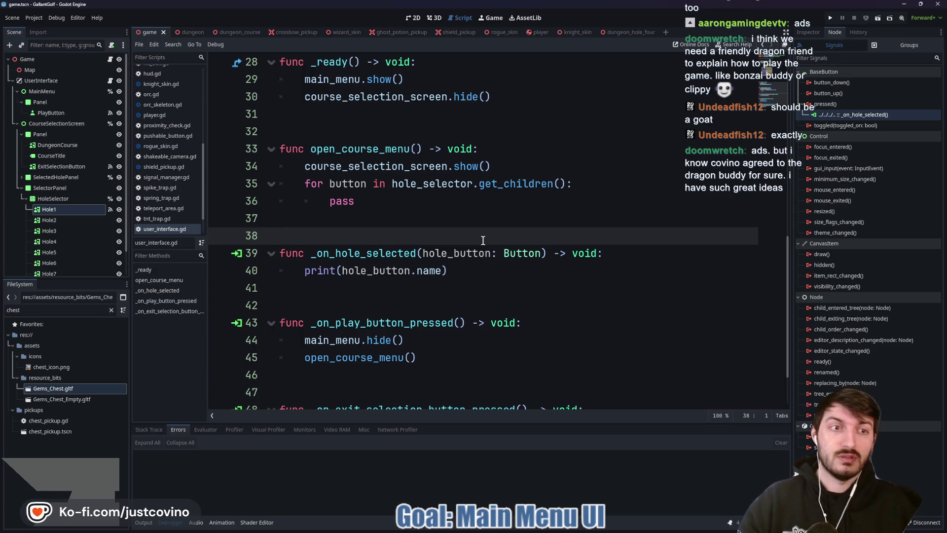
# Step: Disconnect _on_hole_selected from pressed and enable Toggle Mode on Hole1–Hole9
pyautogui.rightClick(845, 115)
pyautogui.click(870, 141)
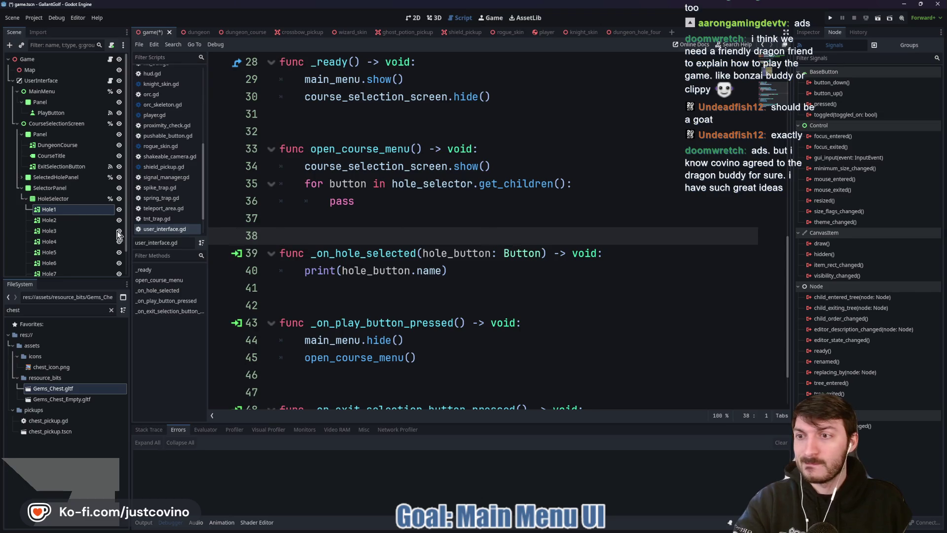
pyautogui.scroll(-1, 66, 220)
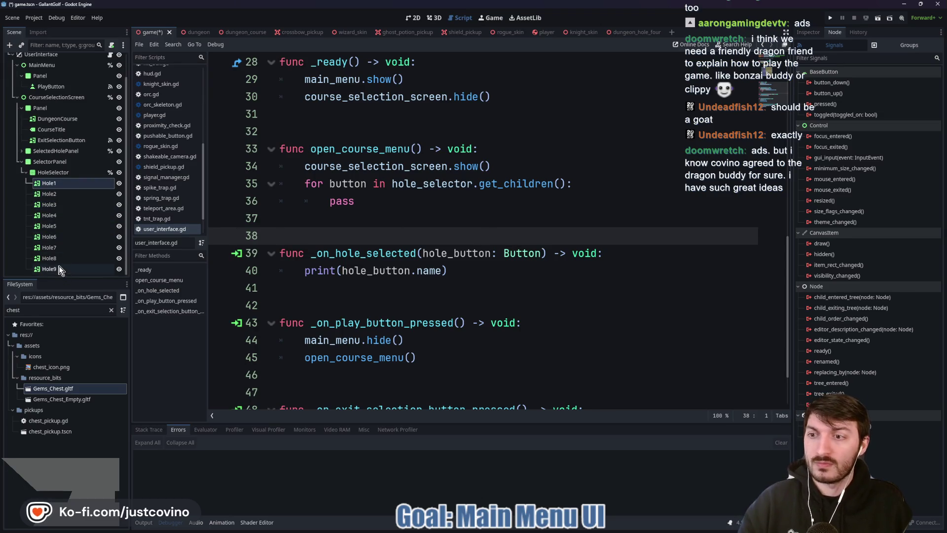
pyautogui.keyDown('shift'); pyautogui.click(69, 269); pyautogui.keyUp('shift')
pyautogui.click(811, 32)
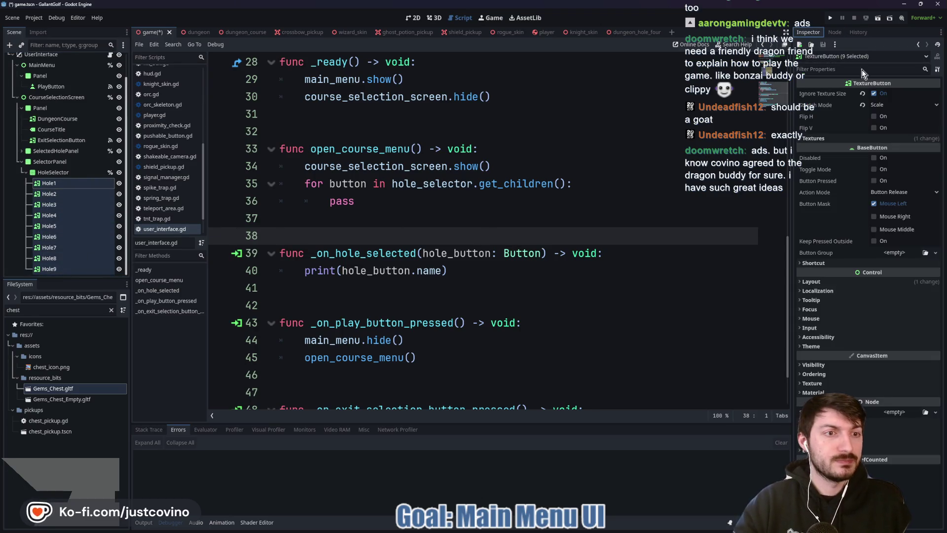
pyautogui.click(874, 169)
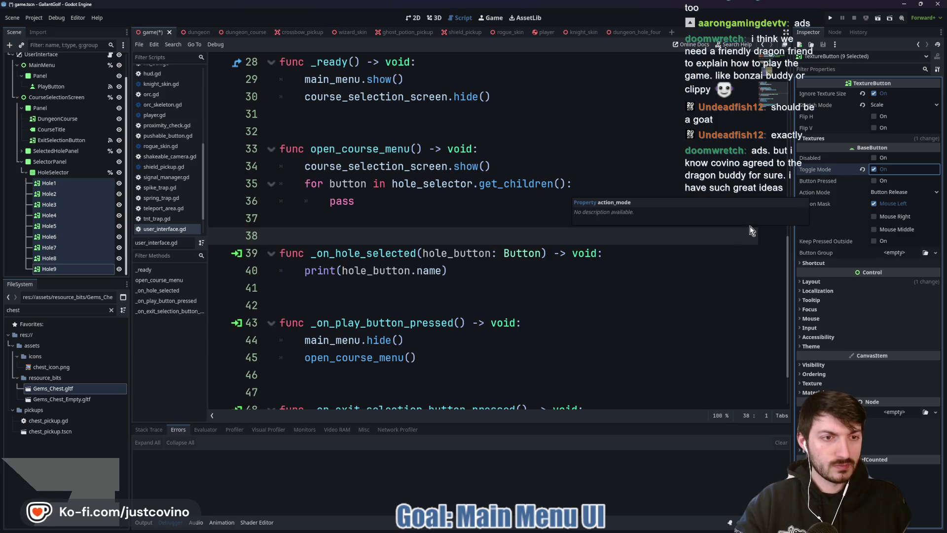
# Step: Save the scene and script changes with Ctrl+S
pyautogui.click(494, 268)
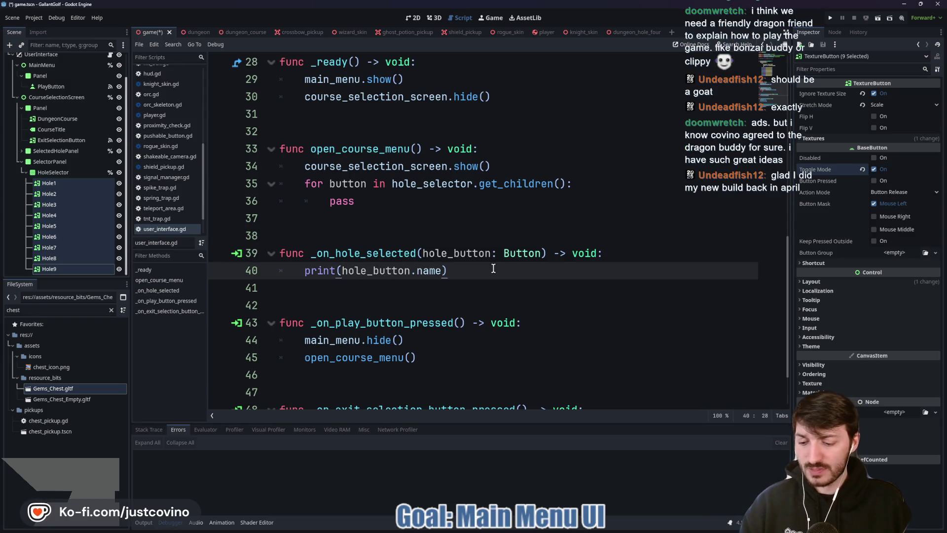
pyautogui.hotkey('ctrl', 's')
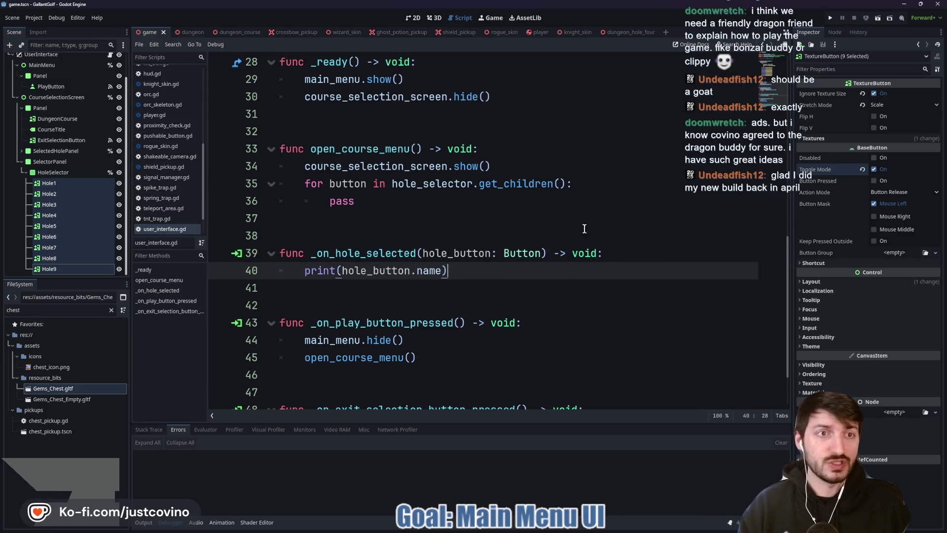
pyautogui.click(834, 32)
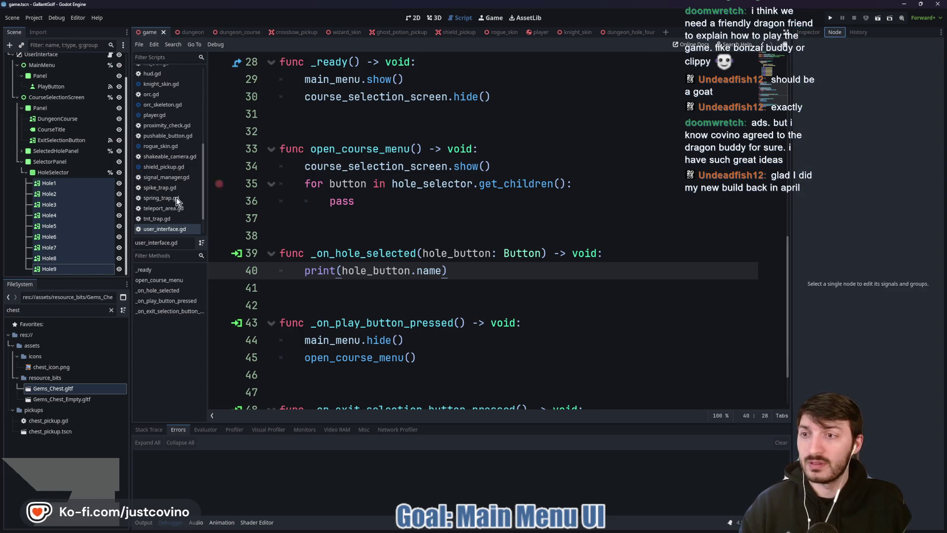
# Step: Rename the _on_hole_selected parameter from hole_button to is_toggled
pyautogui.click(50, 183)
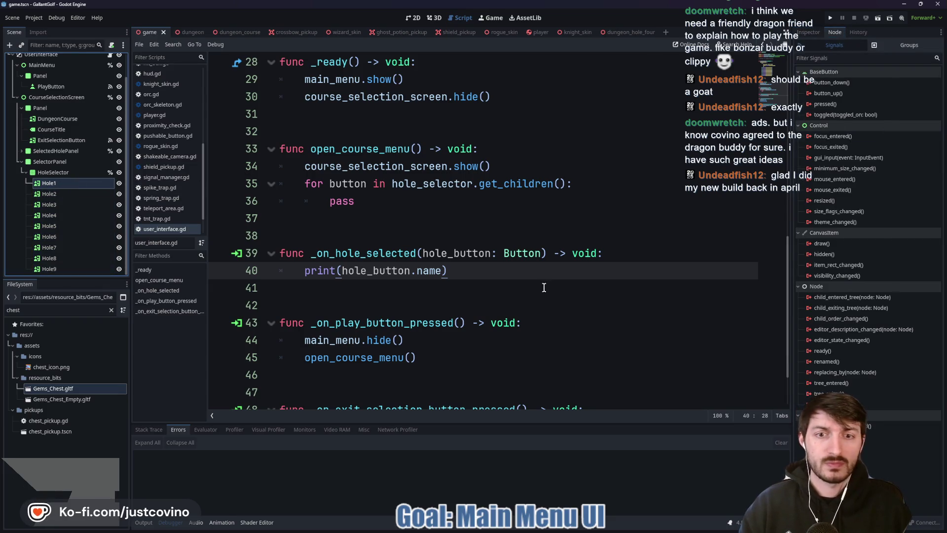
pyautogui.moveTo(493, 254); pyautogui.dragTo(423, 250)
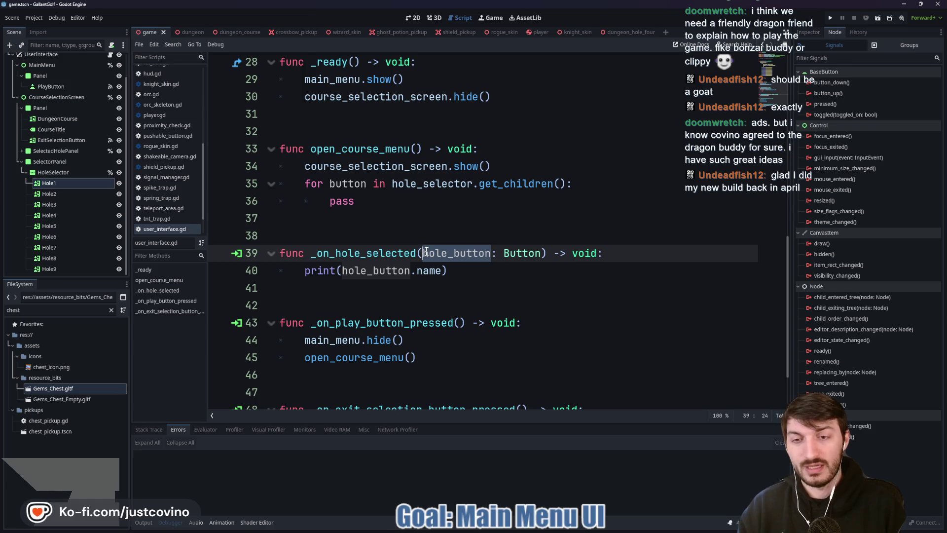
pyautogui.press('BackSpace')
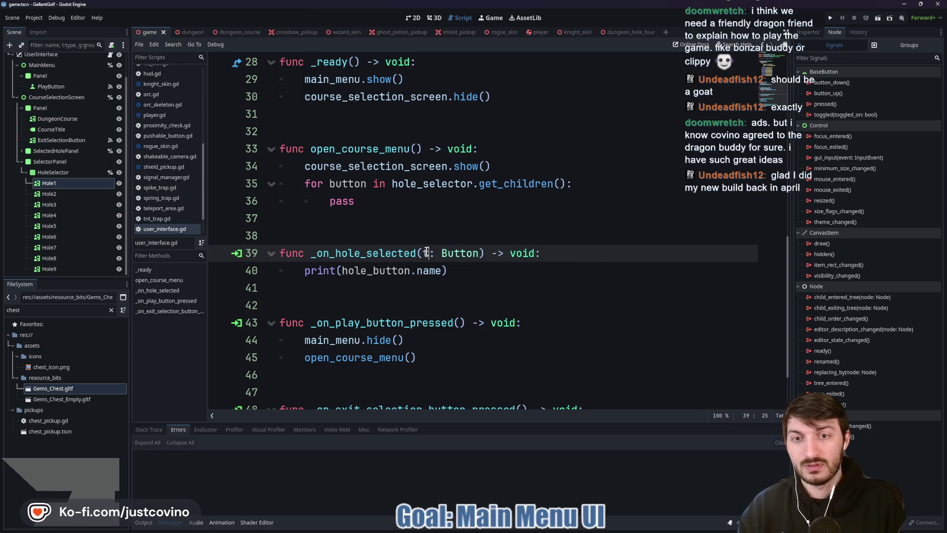
pyautogui.write('toggled')
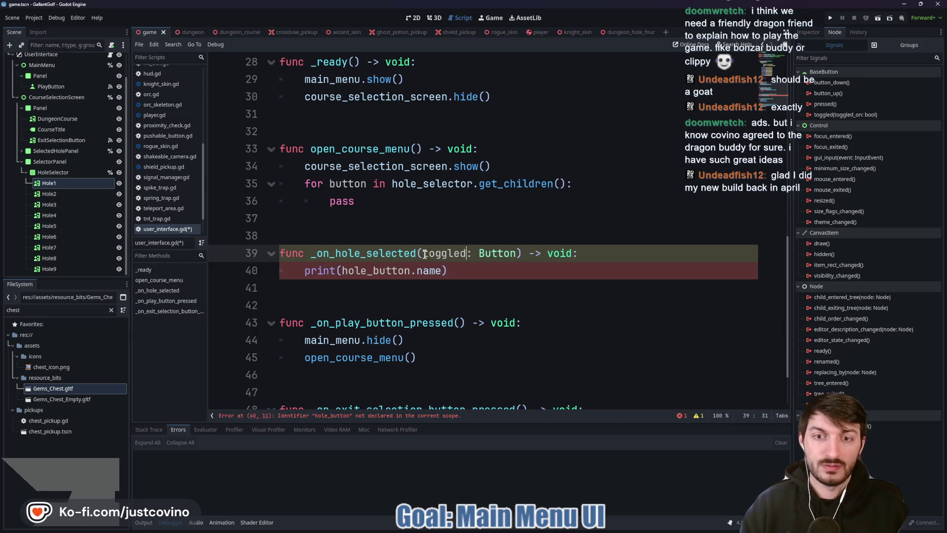
pyautogui.click(424, 254)
pyautogui.write('is_')
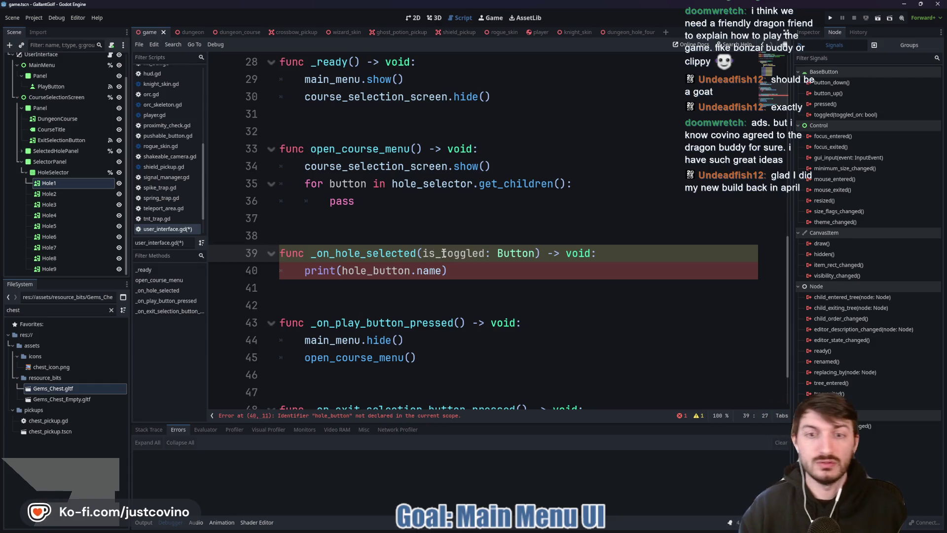
# Step: Change the parameter type from Button to bool and delete the print(hole_button.name) line
pyautogui.moveTo(499, 253); pyautogui.dragTo(534, 251)
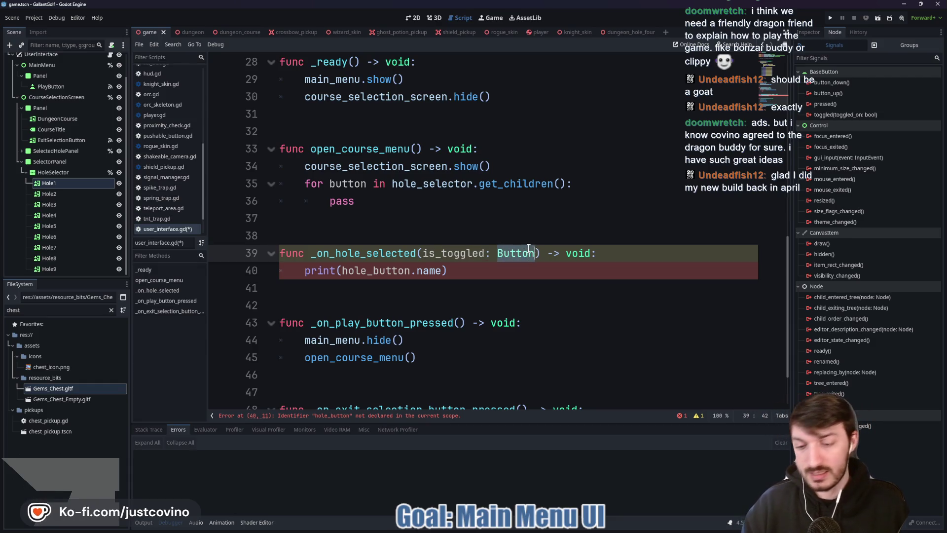
pyautogui.write('Bool')
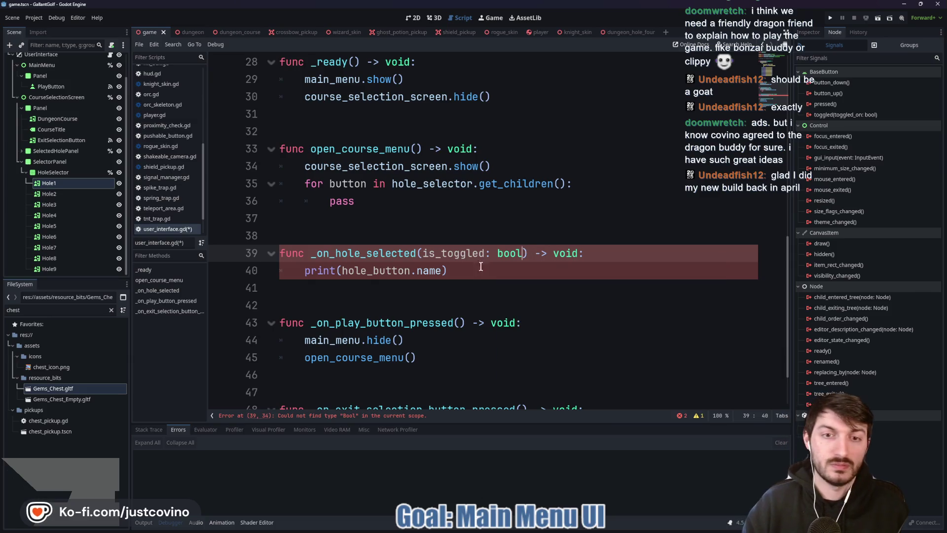
pyautogui.press('Return')
pyautogui.moveTo(447, 270); pyautogui.dragTo(304, 270)
pyautogui.press('BackSpace')
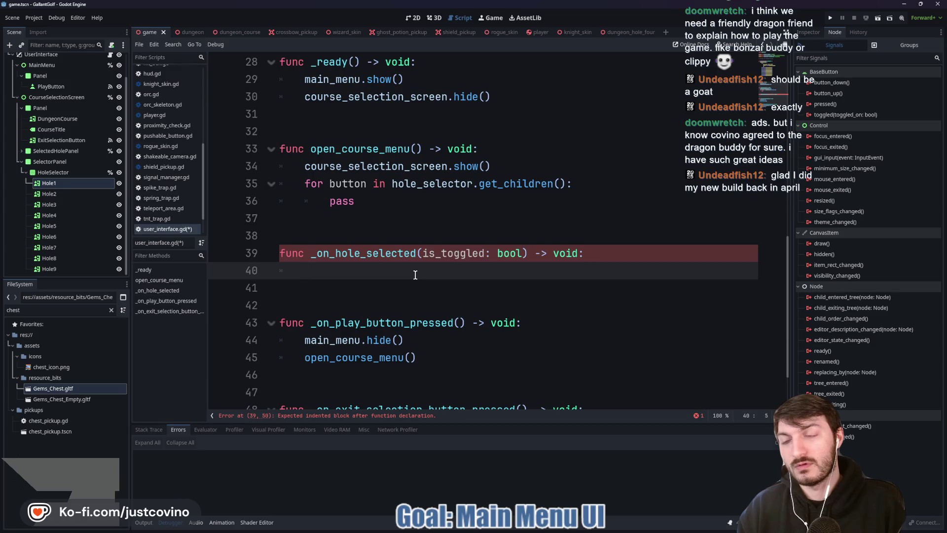
# Step: Declare selected_hole as a variable typed Button in the function body
pyautogui.write('var')
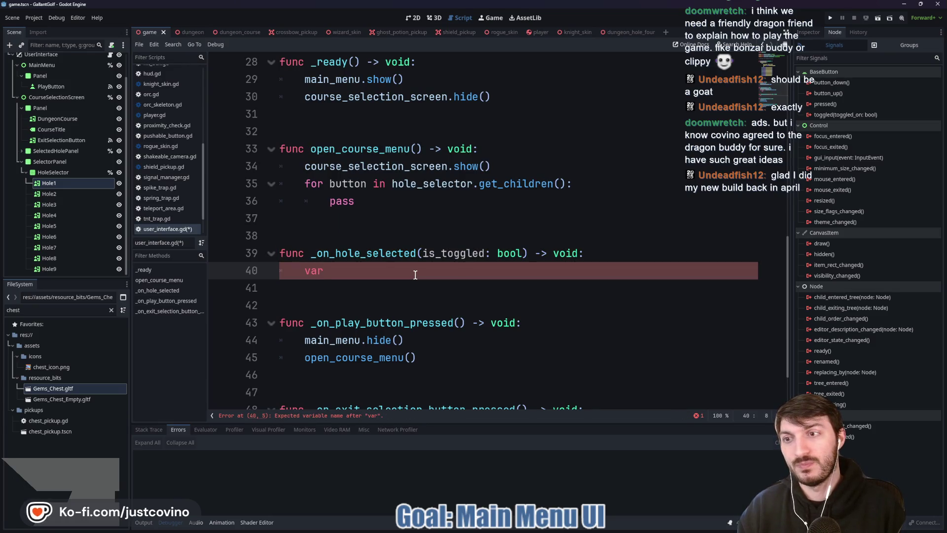
pyautogui.write(' selected_hole')
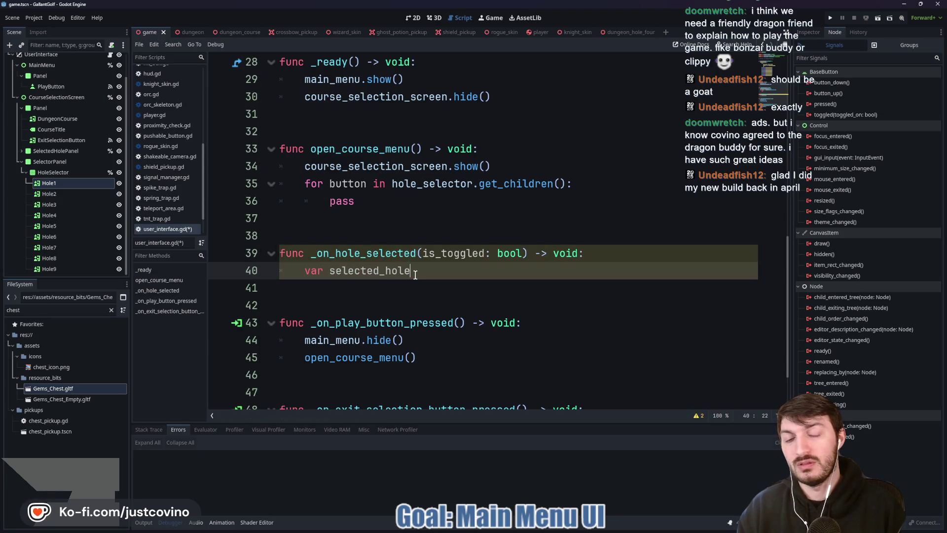
pyautogui.write(' =')
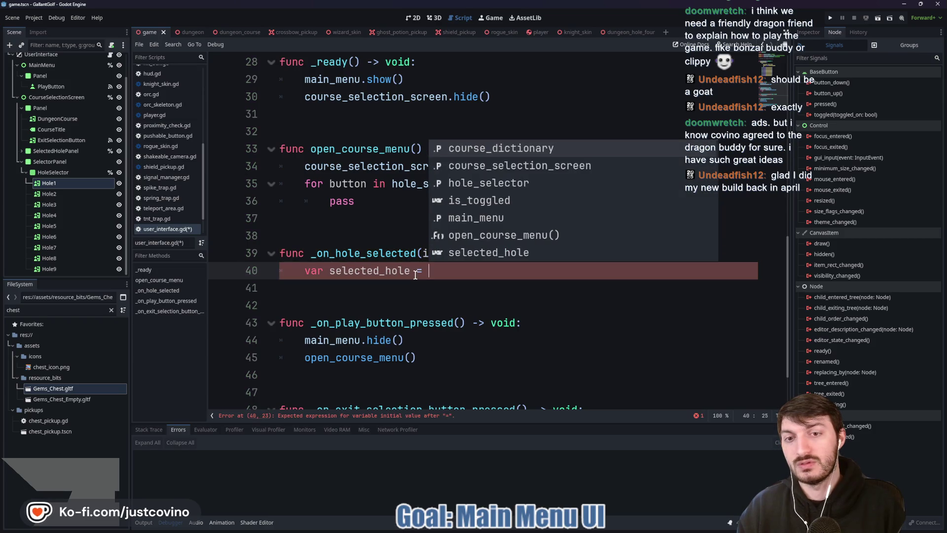
pyautogui.press('BackSpace')
pyautogui.press('BackSpace')
pyautogui.press('BackSpace')
pyautogui.write(': bu')
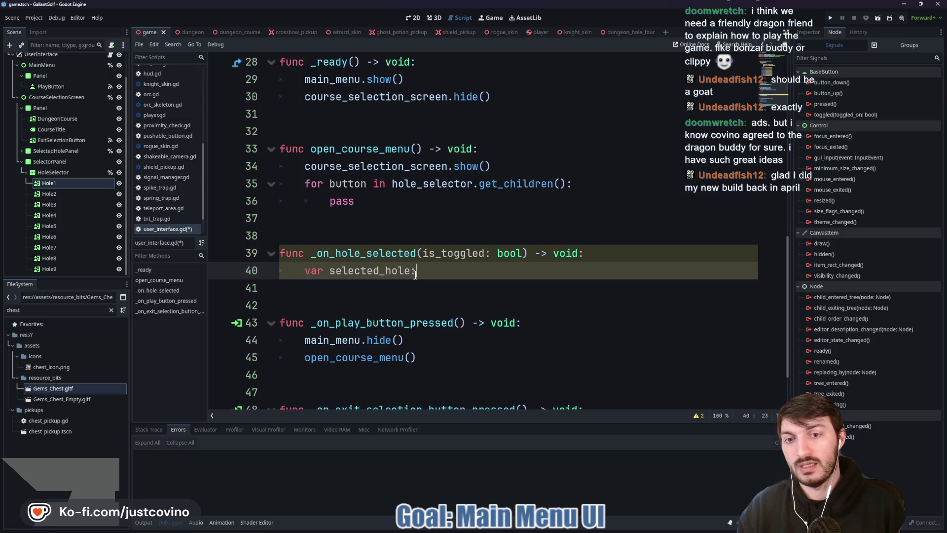
pyautogui.write('tton')
pyautogui.press('Return')
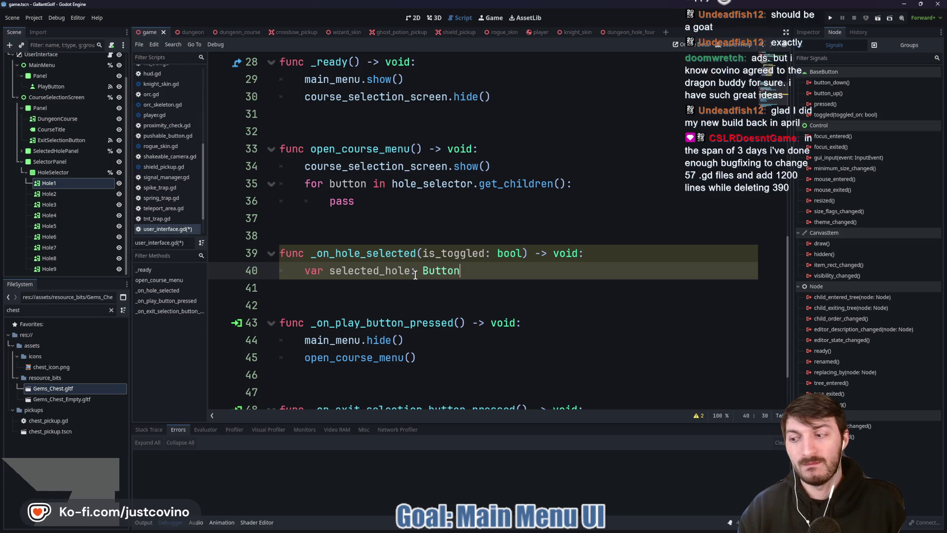
# Step: Loop over hole_selector's children, storing the toggled button in selected_hole and returning; save
pyautogui.press('Return')
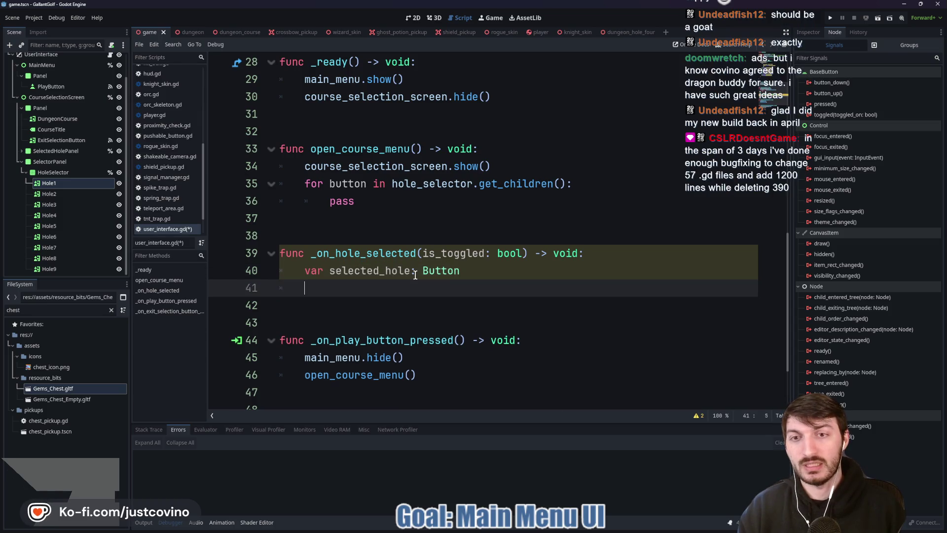
pyautogui.write('for button')
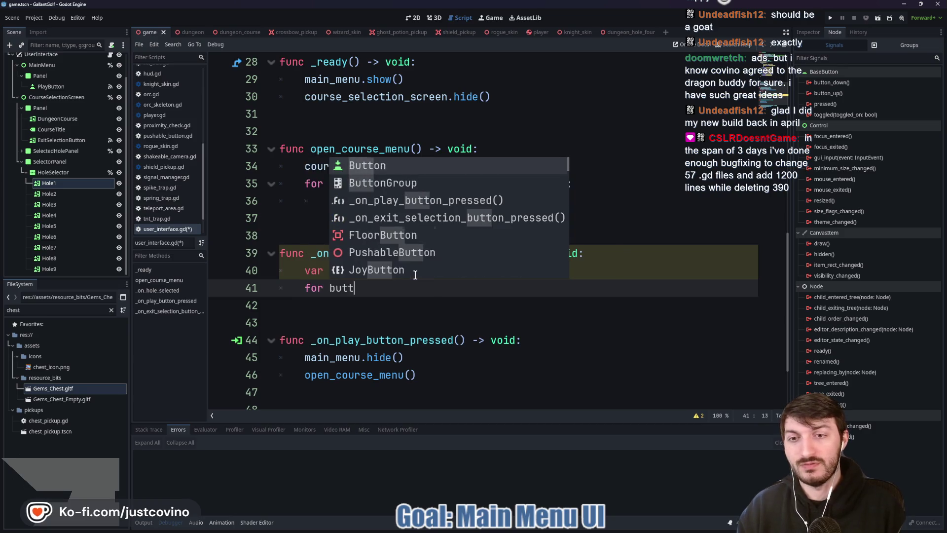
pyautogui.write(' in ')
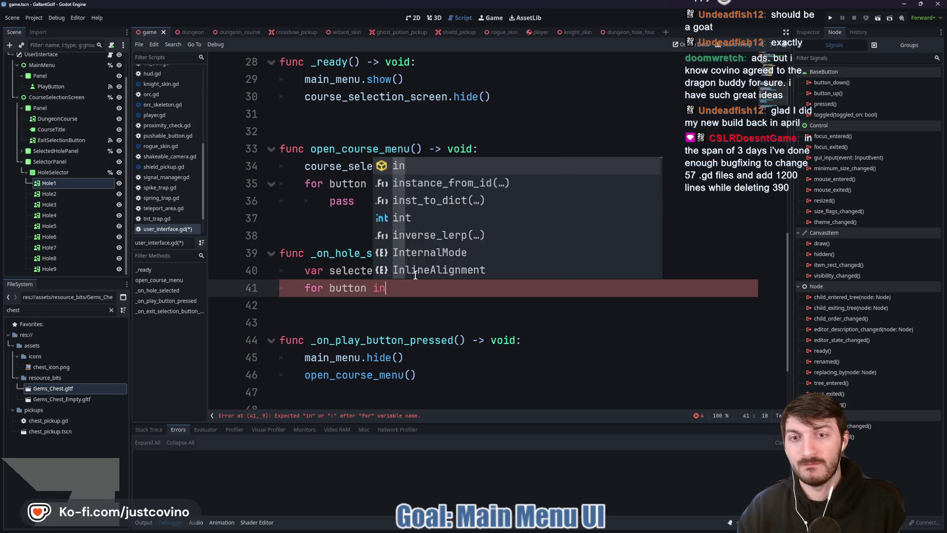
pyautogui.write('hole_selector.get_chi')
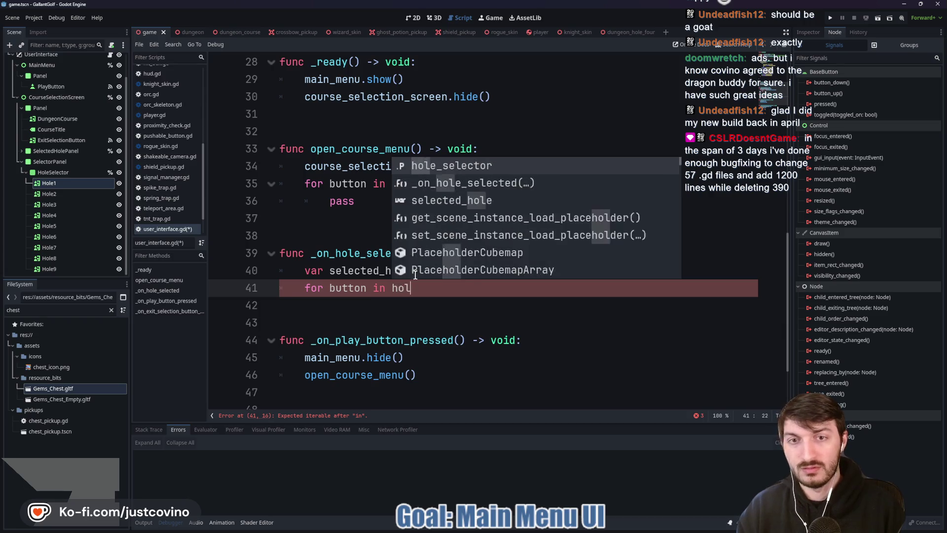
pyautogui.write('ldren()')
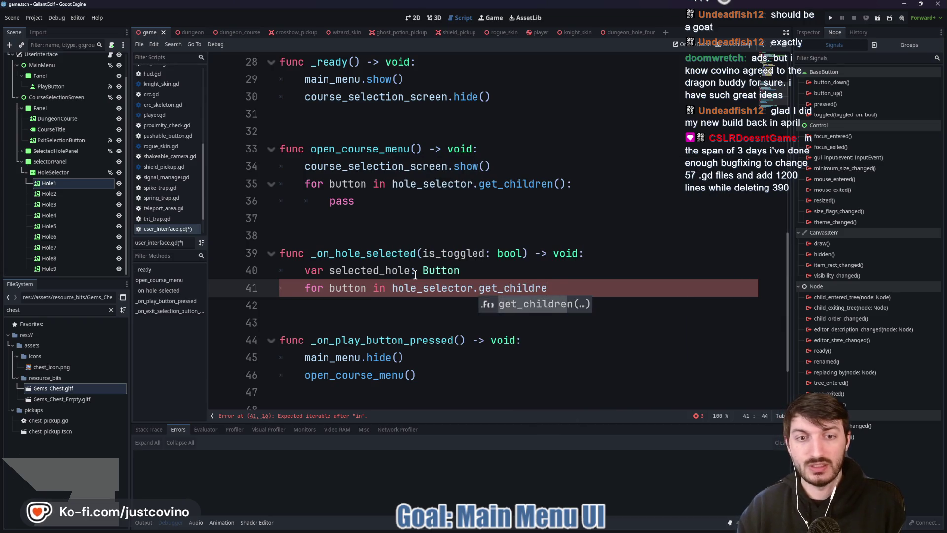
pyautogui.write(':')
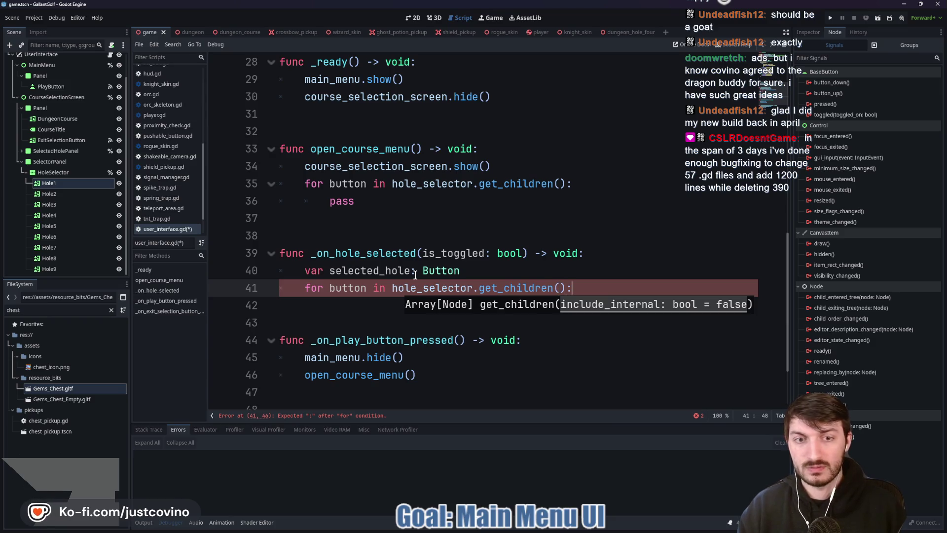
pyautogui.press('Return')
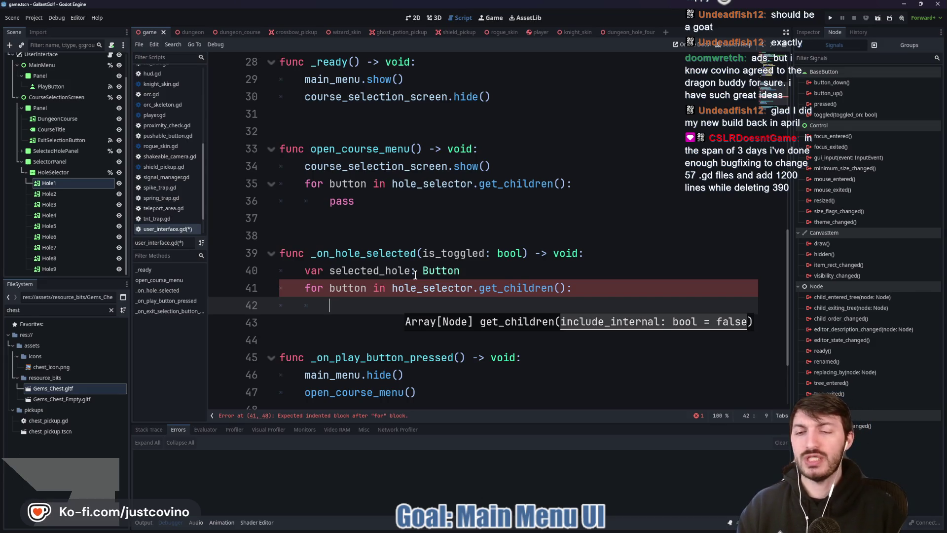
pyautogui.write('if button')
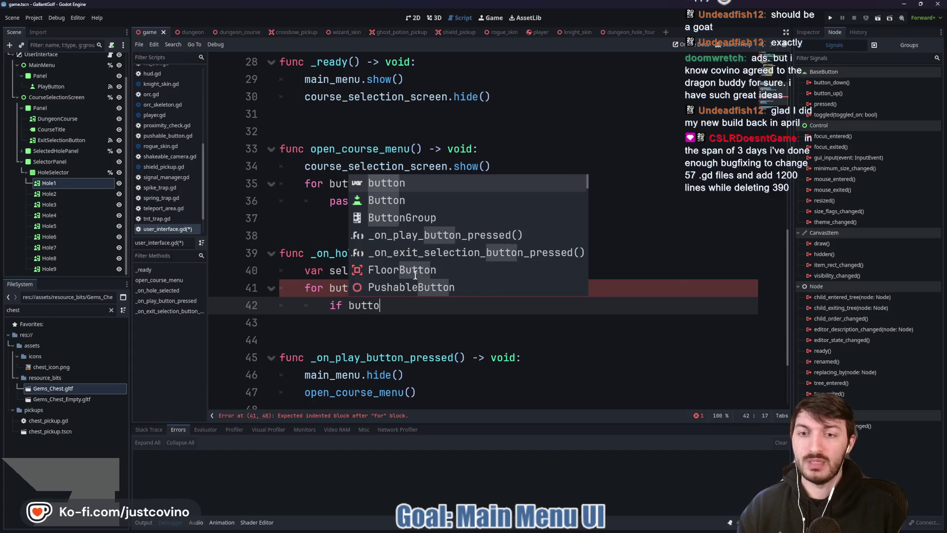
pyautogui.write('.is_')
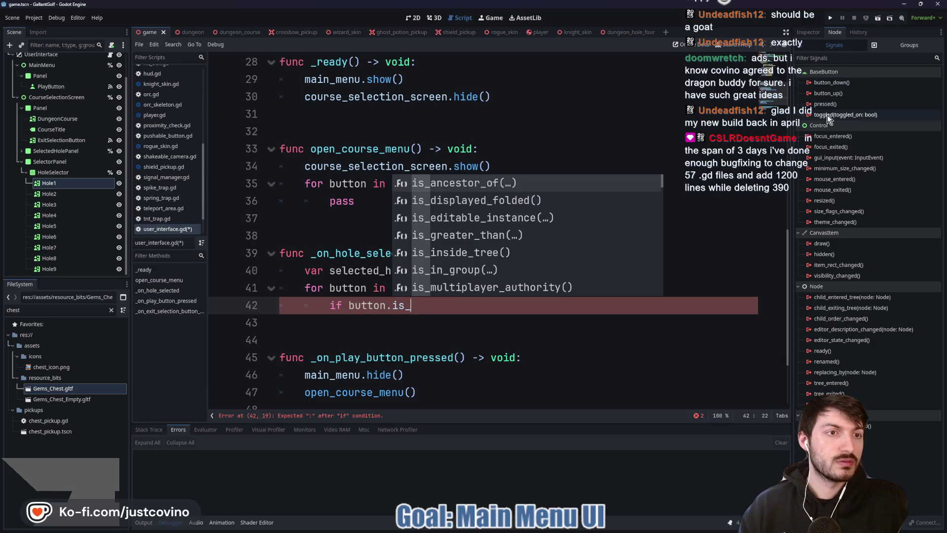
pyautogui.press('BackSpace')
pyautogui.press('BackSpace')
pyautogui.press('BackSpace')
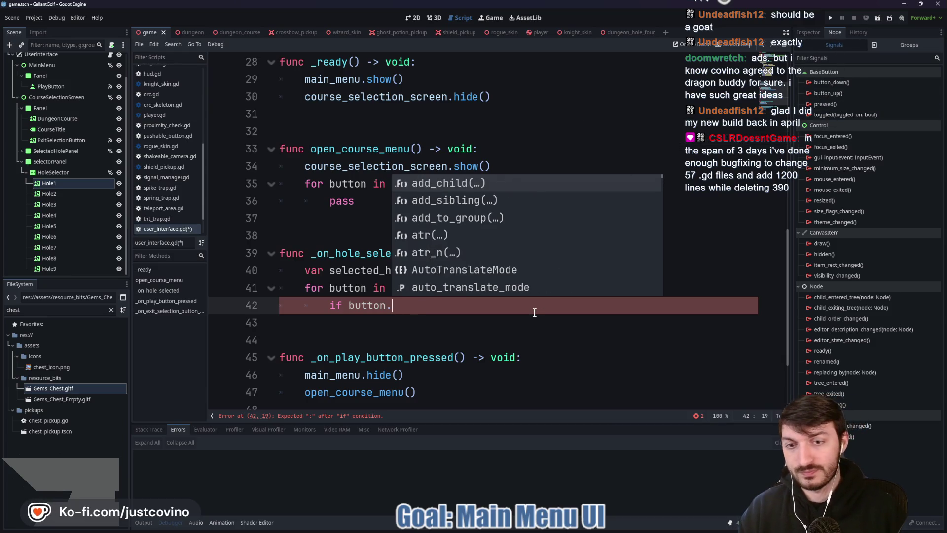
pyautogui.write('toggled_on:')
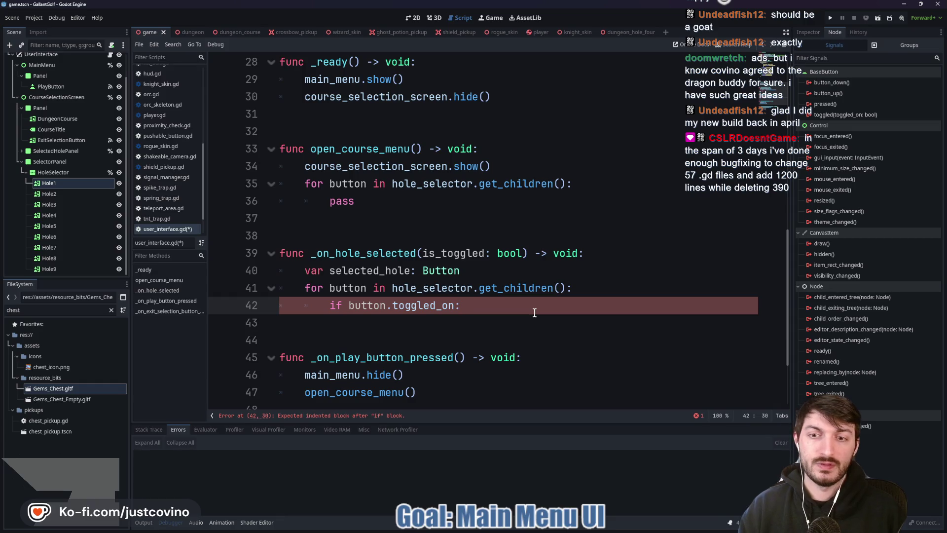
pyautogui.press('Return')
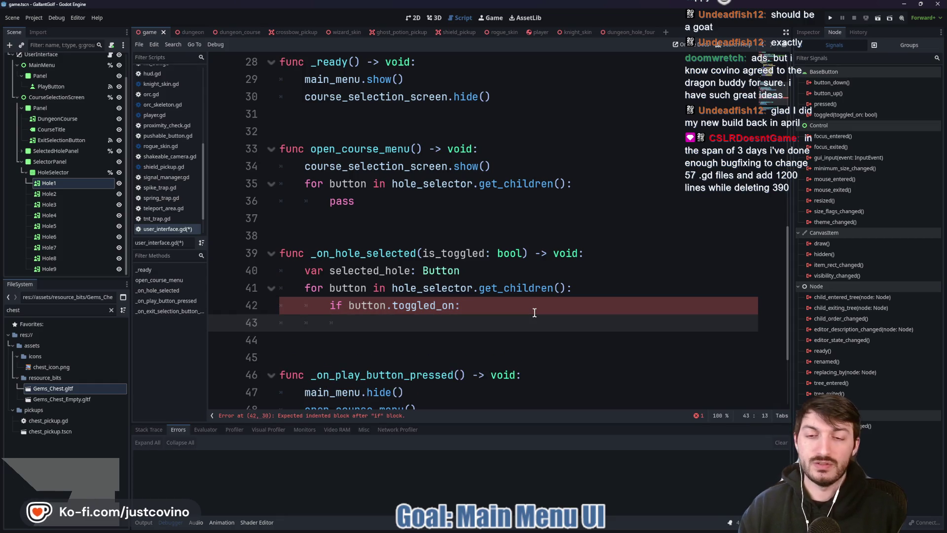
pyautogui.write('selected_hole =')
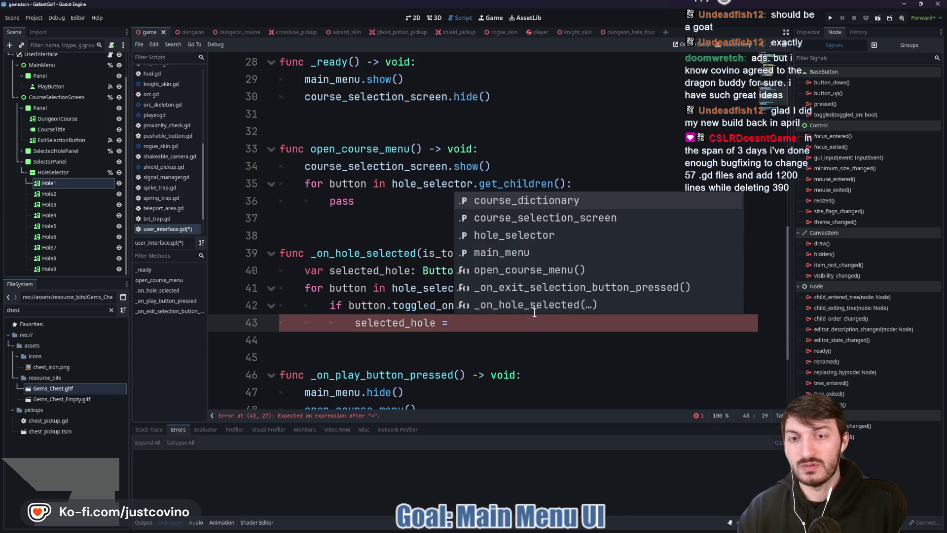
pyautogui.write(' button')
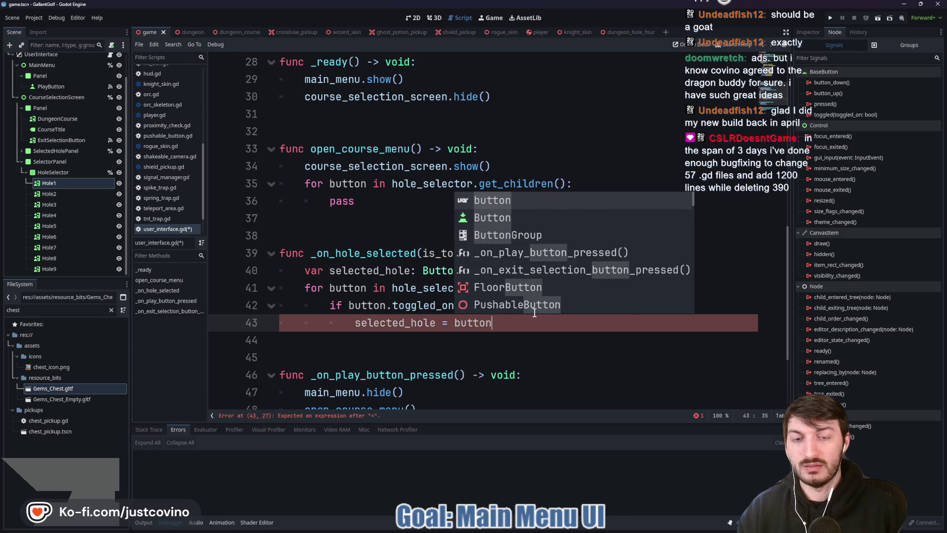
pyautogui.press('Return')
pyautogui.write('return')
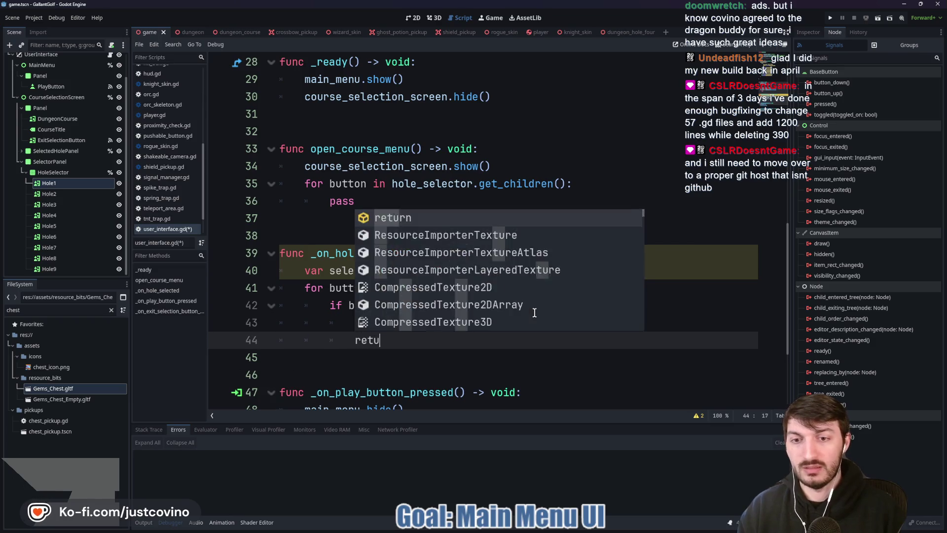
pyautogui.hotkey('ctrl', 's')
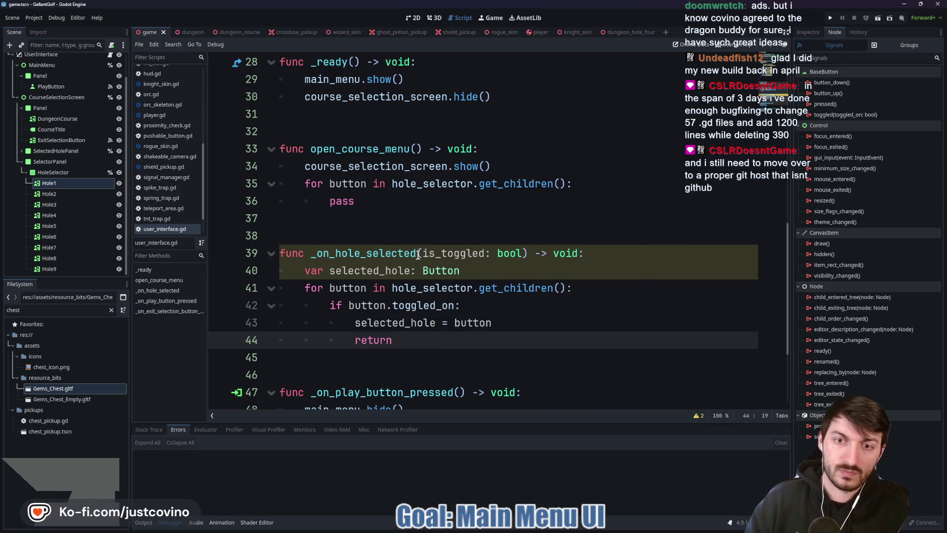
# Step: Rename the is_toggled parameter to _toggled_on and save the script
pyautogui.click(422, 253)
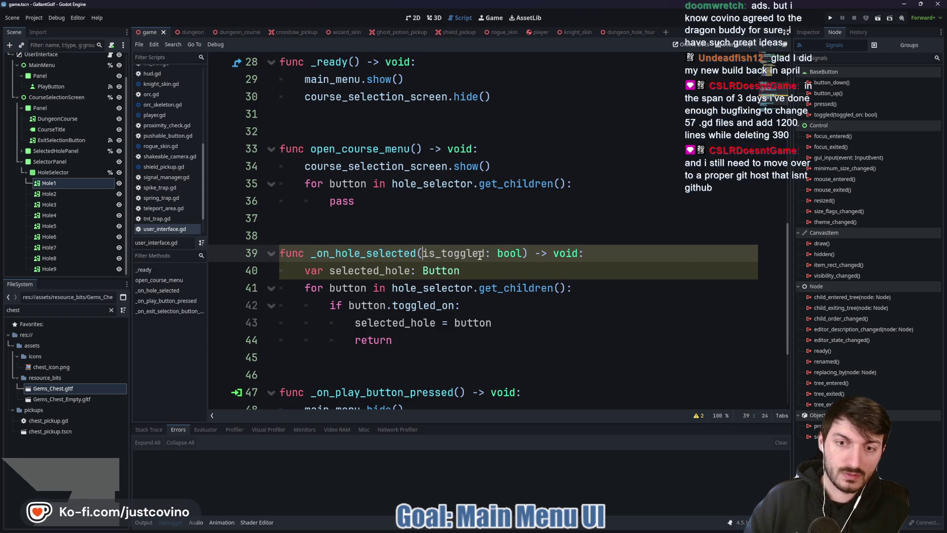
pyautogui.moveTo(485, 253); pyautogui.dragTo(424, 253)
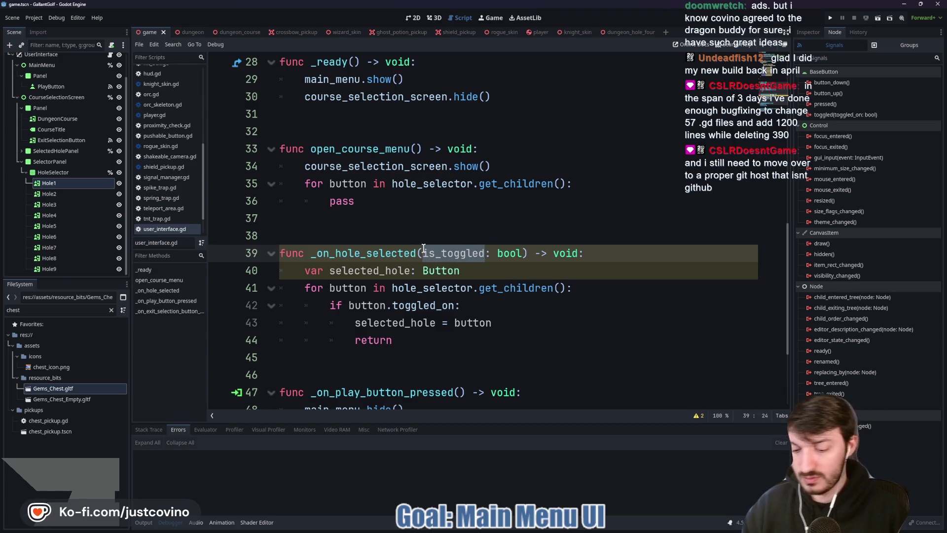
pyautogui.write('toggled_on')
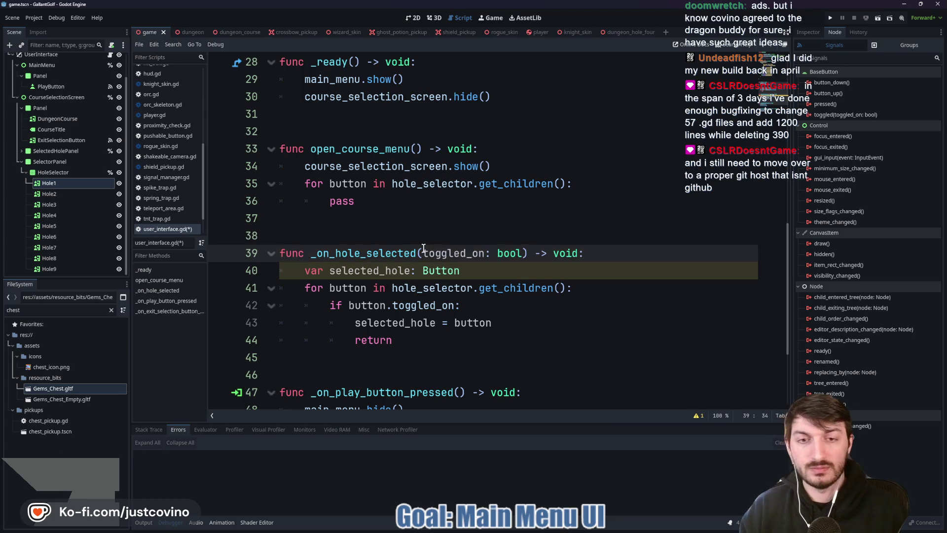
pyautogui.write('_')
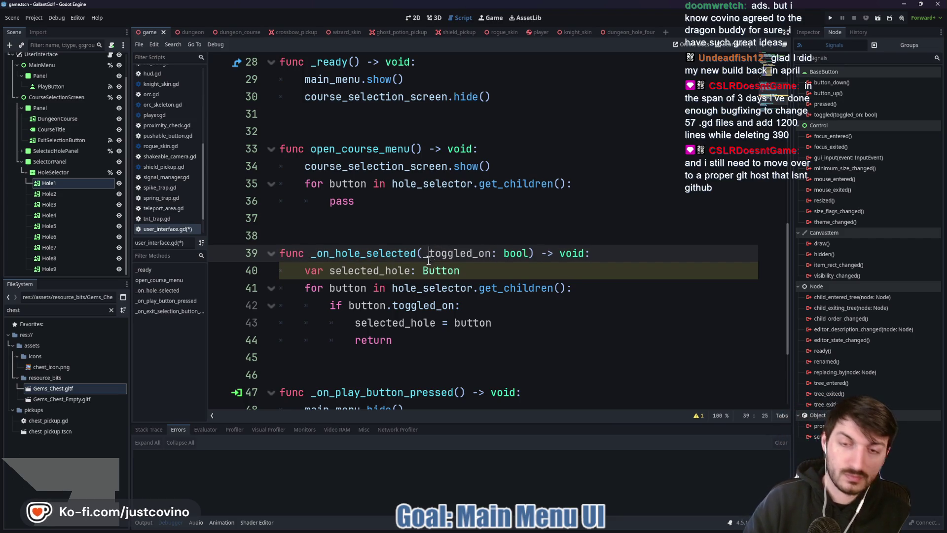
pyautogui.click(550, 276)
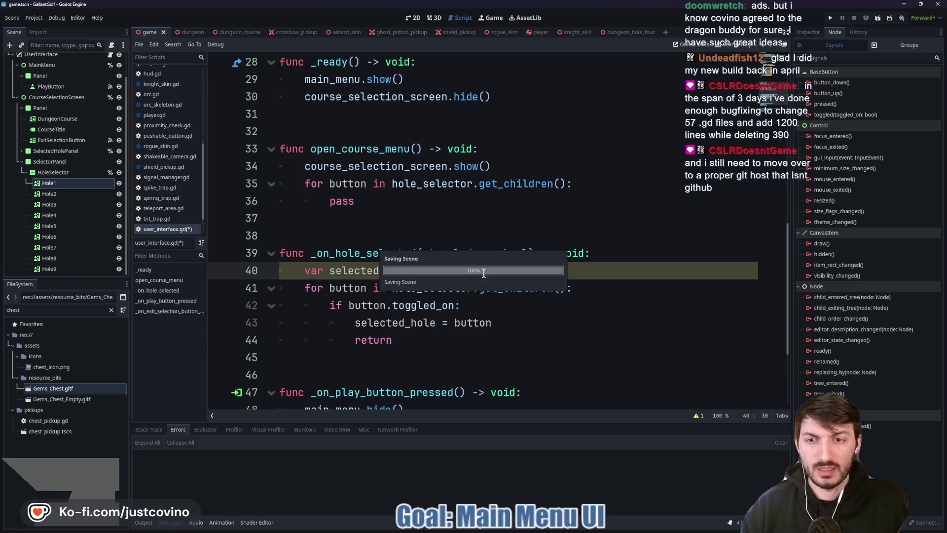
pyautogui.hotkey('ctrl', 's')
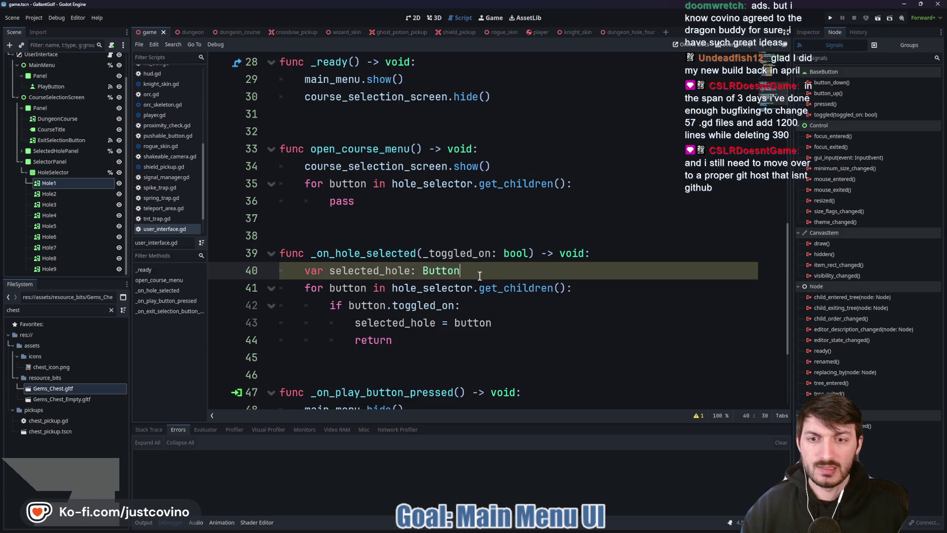
# Step: Insert print(selected_hole.name) before the return line and save user_interface.gd
pyautogui.click(504, 324)
pyautogui.press('Return')
pyautogui.write('rint(se')
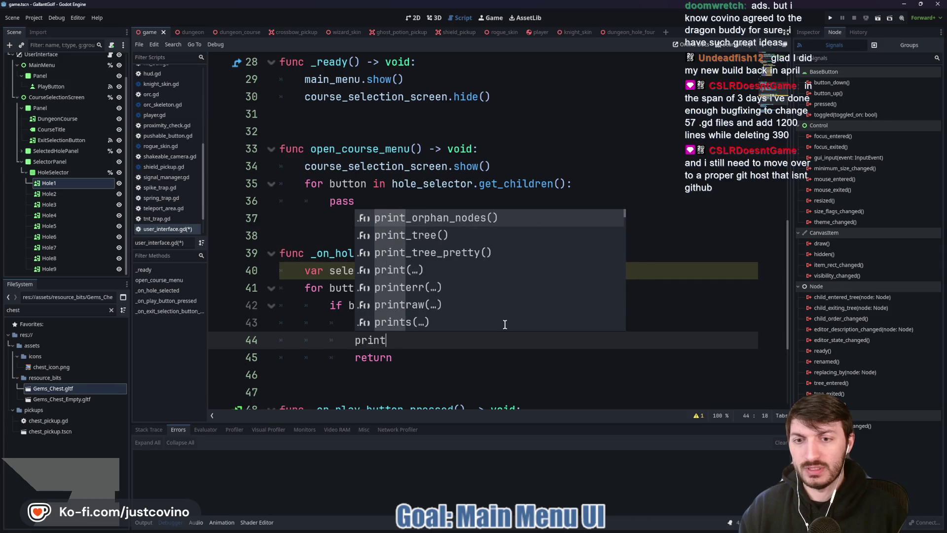
pyautogui.write('lected_hole.name')
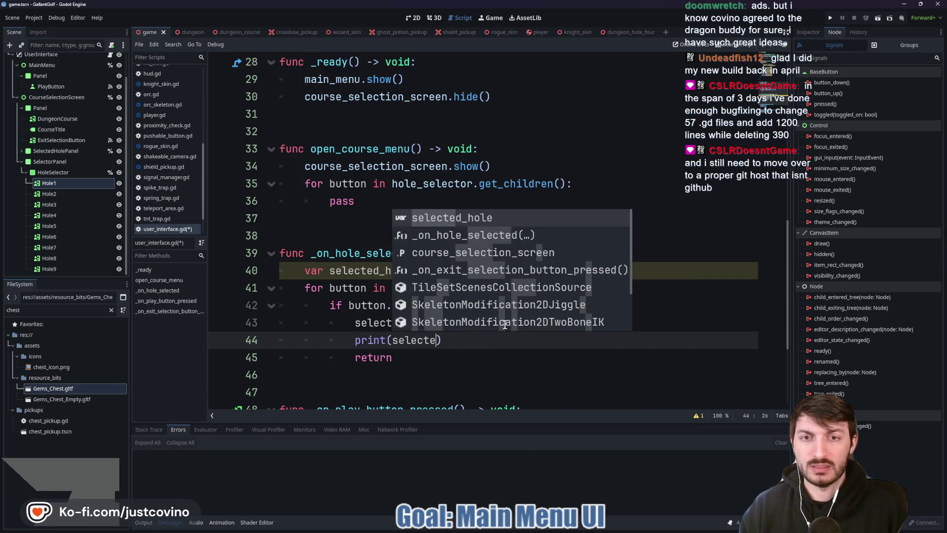
pyautogui.click(547, 349)
pyautogui.hotkey('ctrl', 's')
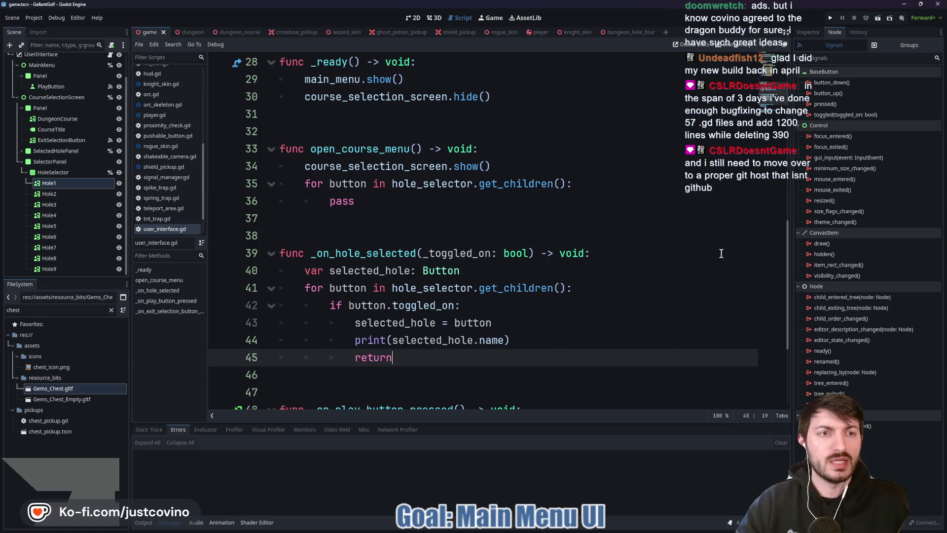
pyautogui.click(59, 189)
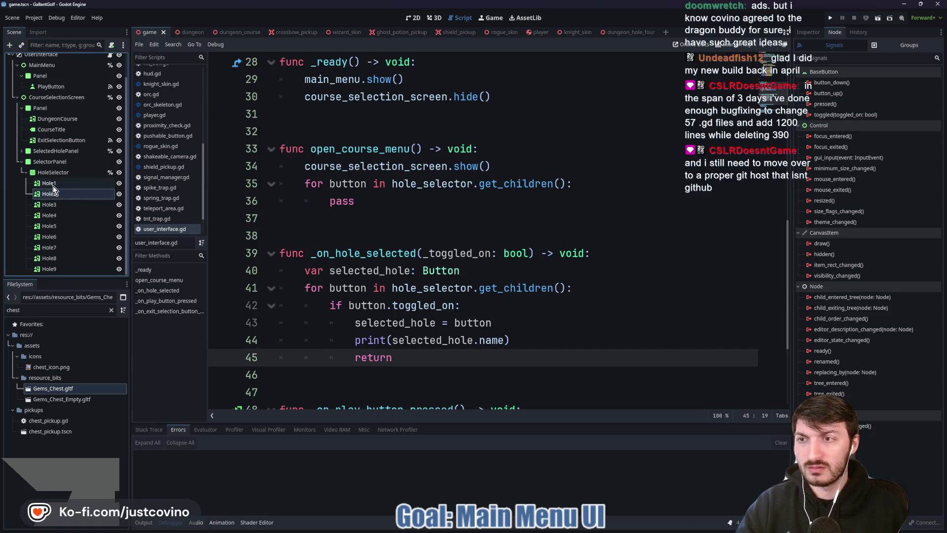
# Step: Connect Hole1's toggled signal to UserInterface's _on_hole_selected and save the scene
pyautogui.doubleClick(842, 114)
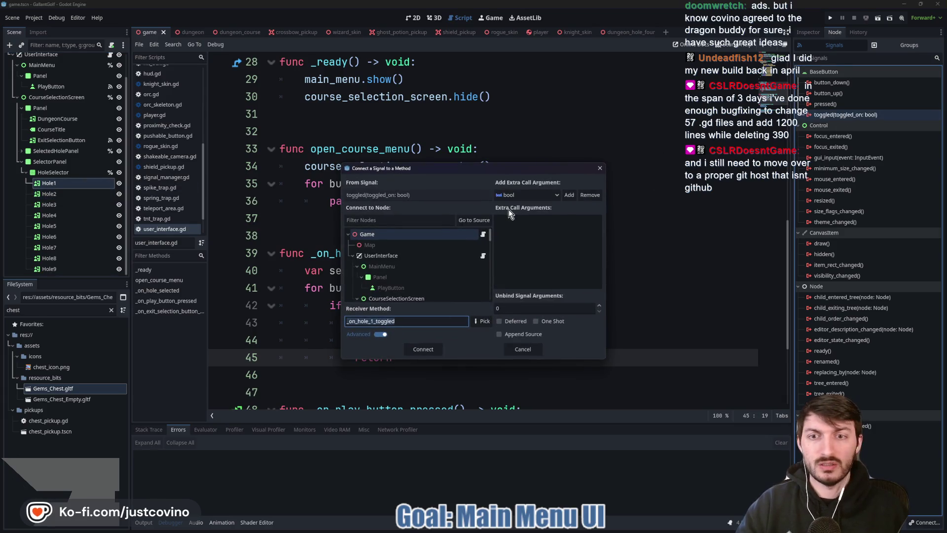
pyautogui.click(395, 256)
pyautogui.click(484, 322)
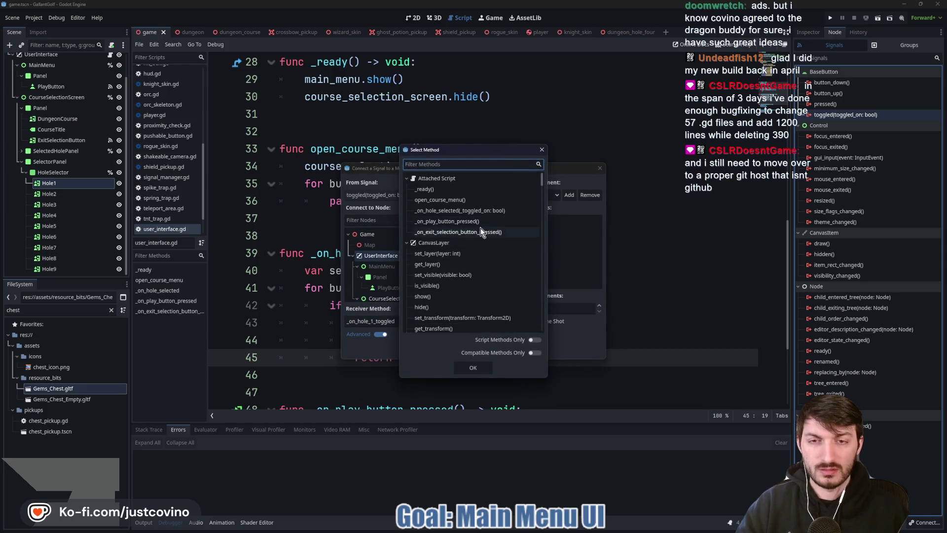
pyautogui.click(482, 212)
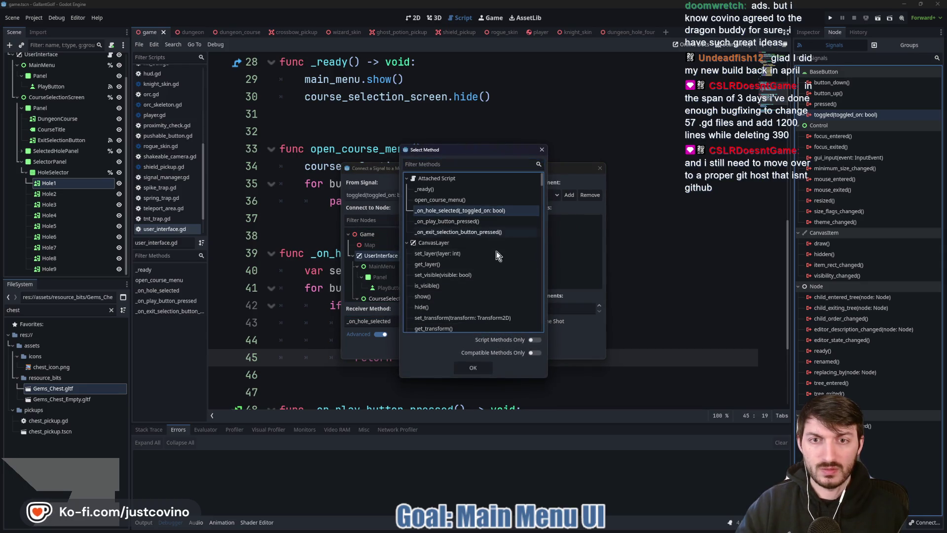
pyautogui.click(472, 369)
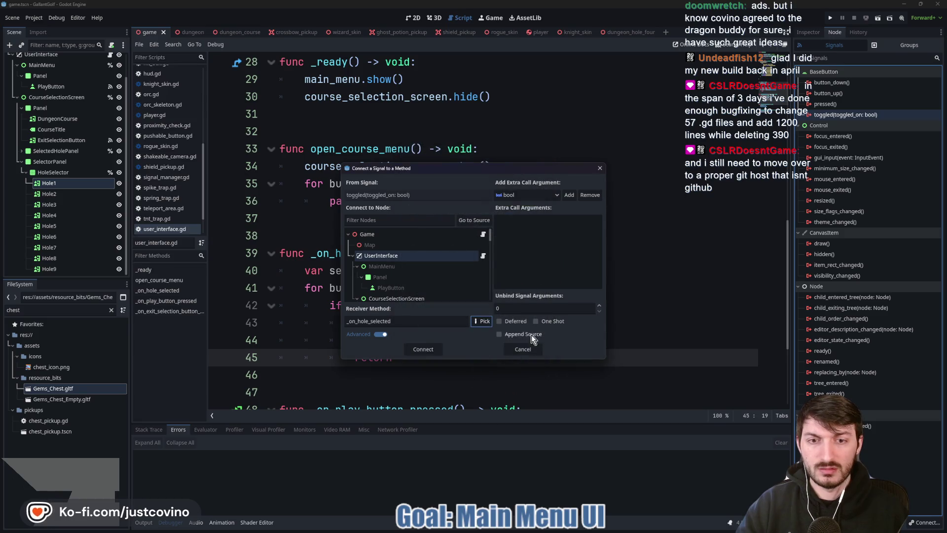
pyautogui.click(425, 350)
pyautogui.click(442, 356)
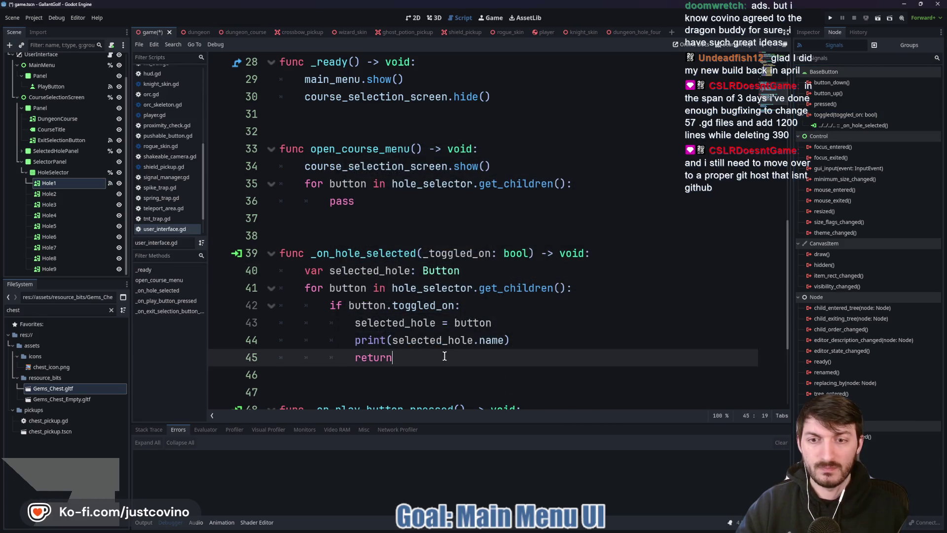
pyautogui.hotkey('ctrl', 's')
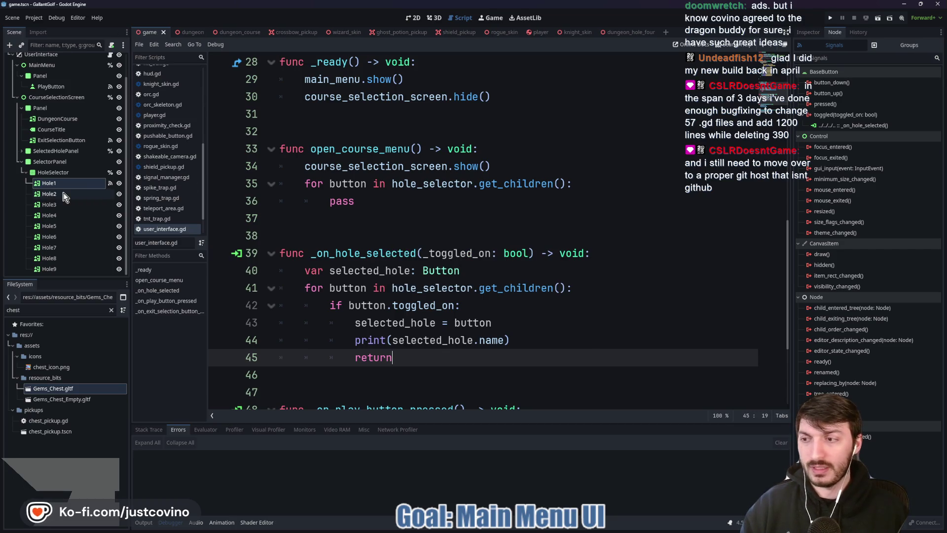
# Step: Connect Hole2's toggled signal to _on_hole_selected the same way, then run the project
pyautogui.click(63, 195)
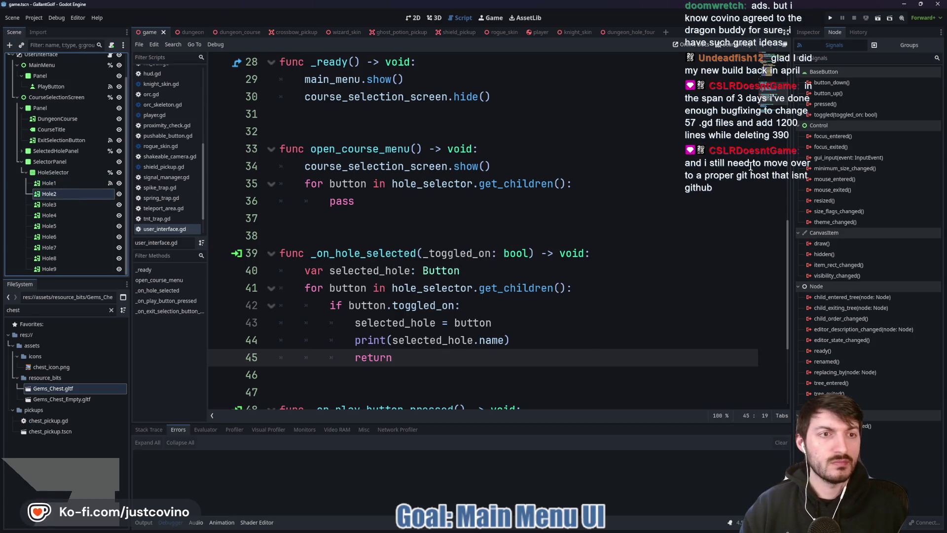
pyautogui.doubleClick(839, 115)
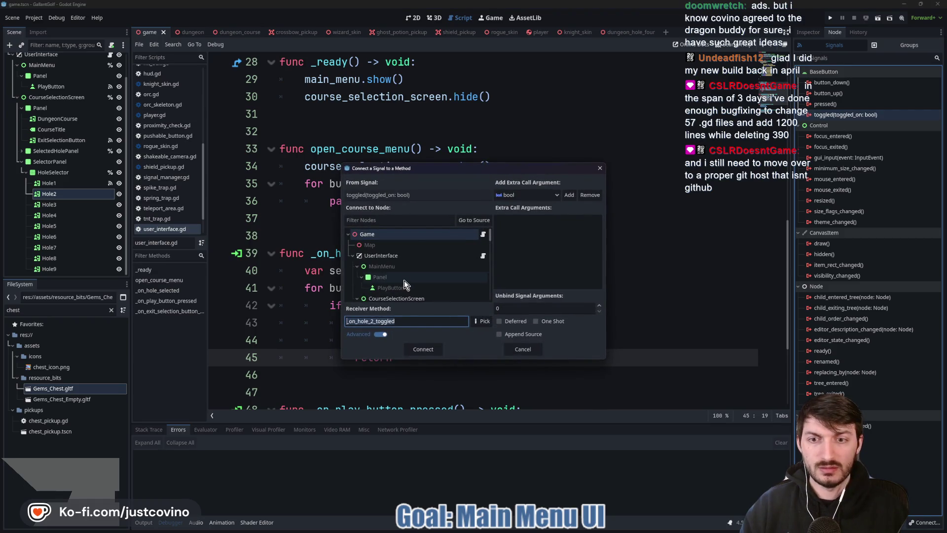
pyautogui.click(389, 256)
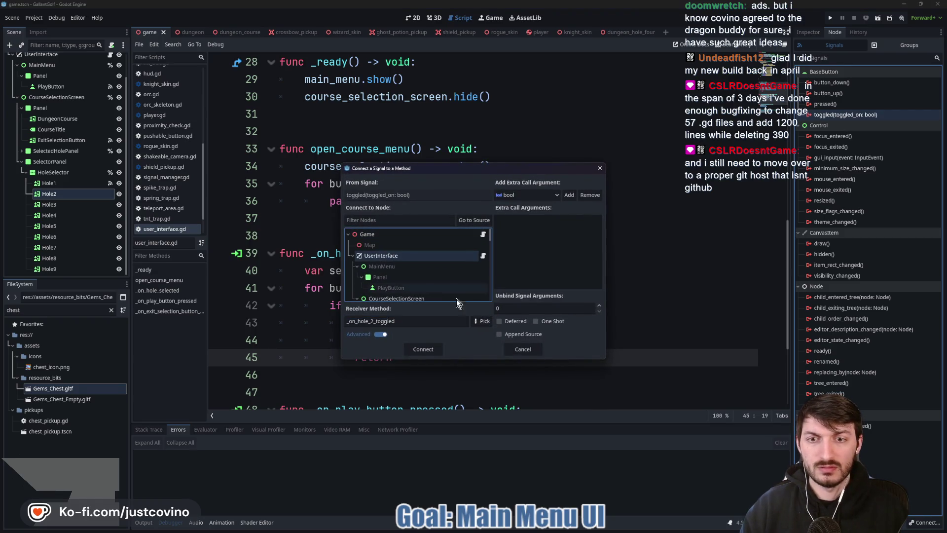
pyautogui.click(482, 321)
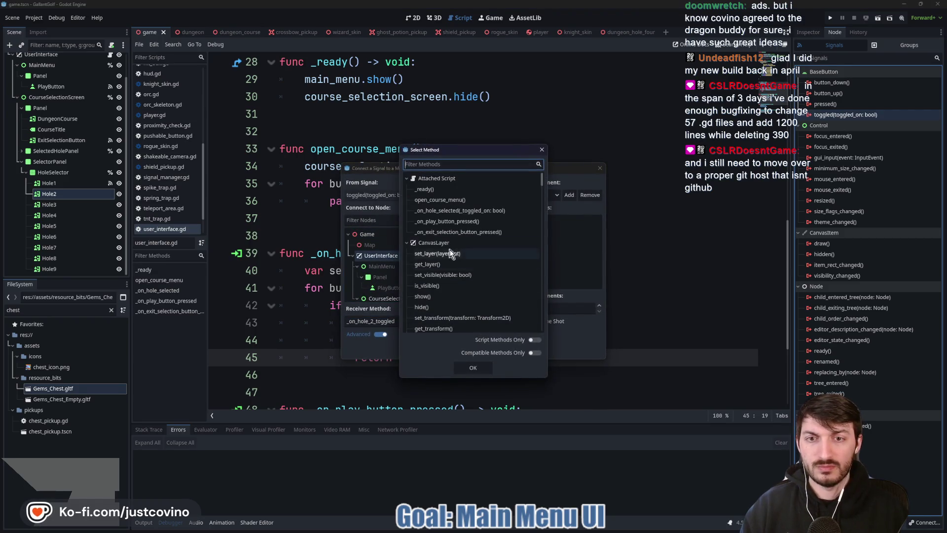
pyautogui.click(532, 352)
pyautogui.click(533, 341)
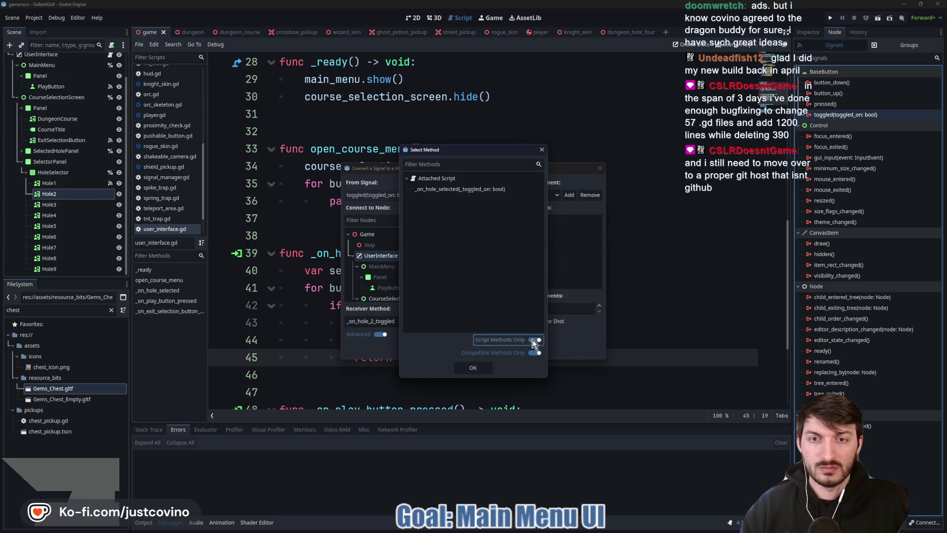
pyautogui.click(467, 189)
pyautogui.click(473, 367)
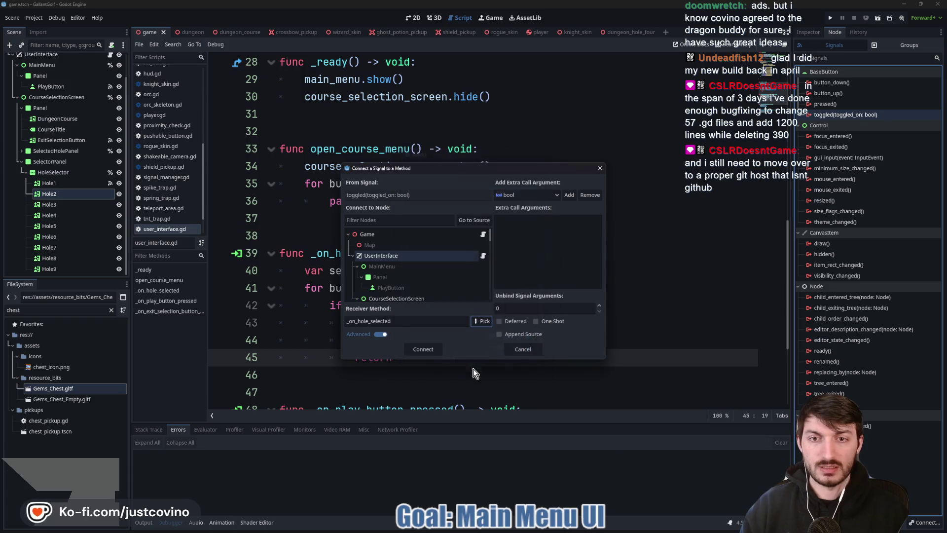
pyautogui.click(423, 348)
pyautogui.click(446, 352)
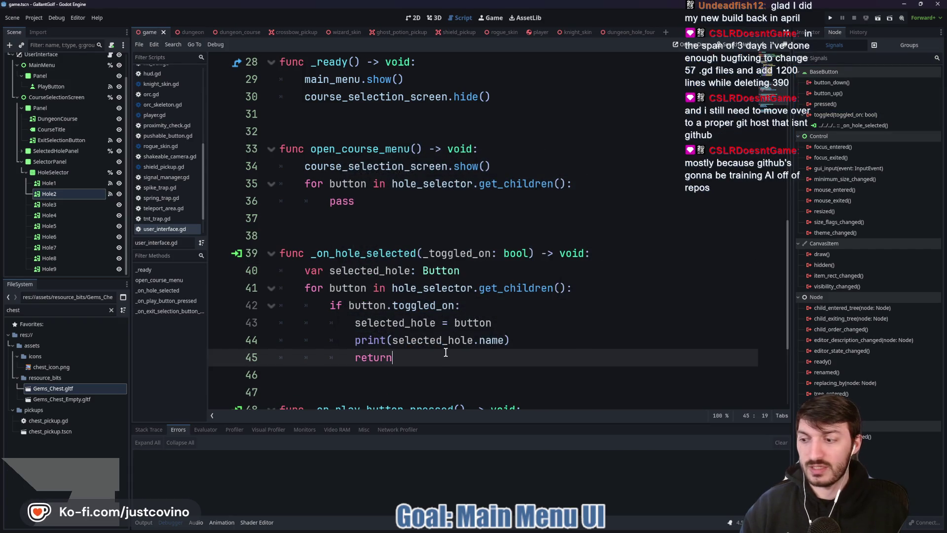
pyautogui.press('F5')
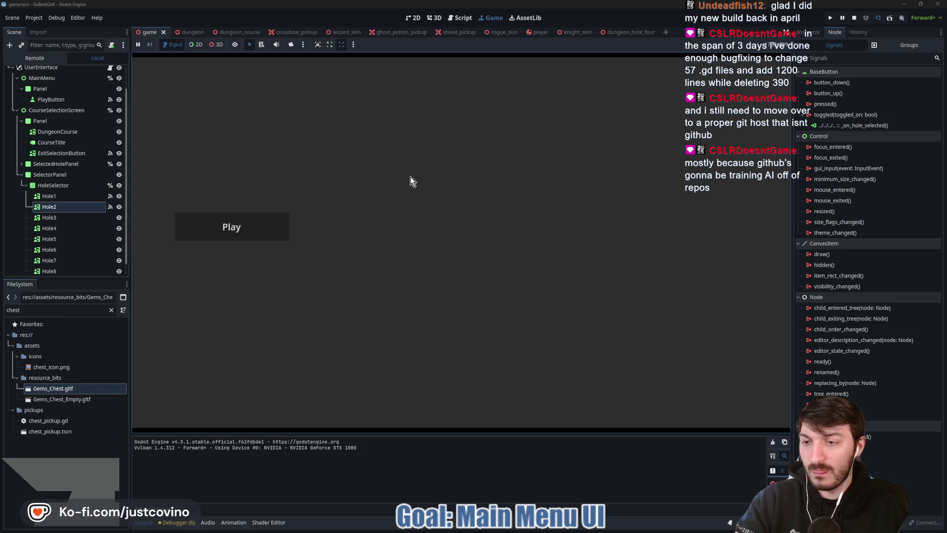
# Step: In the running game, open the Dungeon Course screen and press a hole button, hitting the line-42 error
pyautogui.click(250, 229)
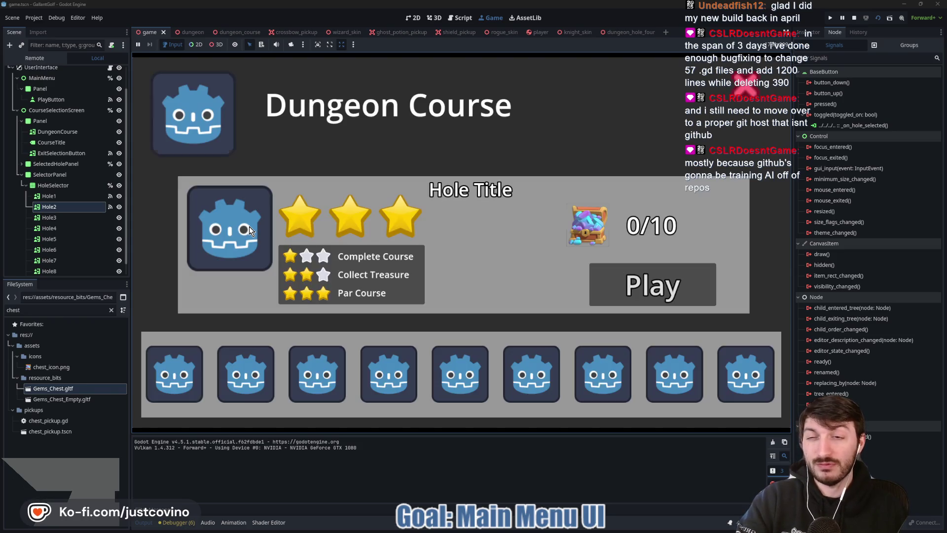
pyautogui.click(176, 376)
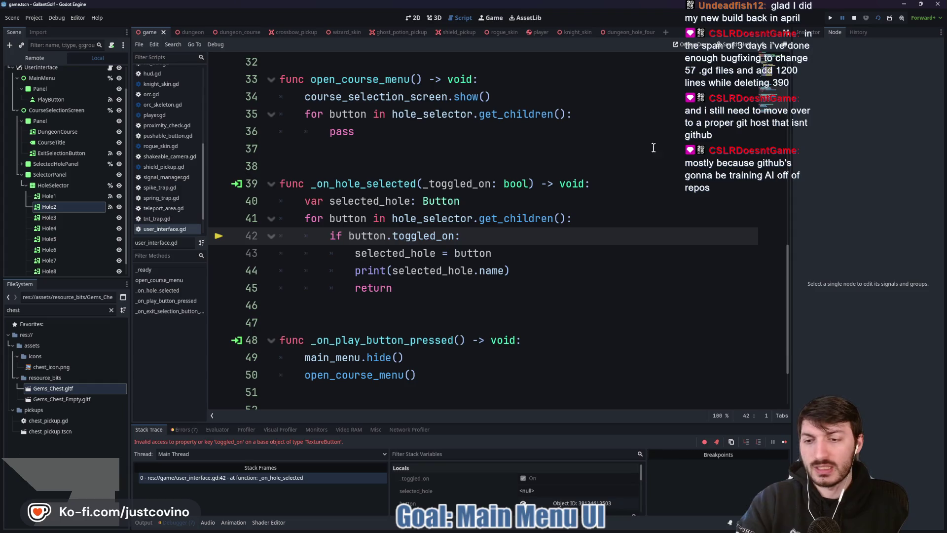
# Step: Check Hole1's TextureButton properties, change line 42 to test button_pressed, save, and relaunch the game
pyautogui.click(48, 196)
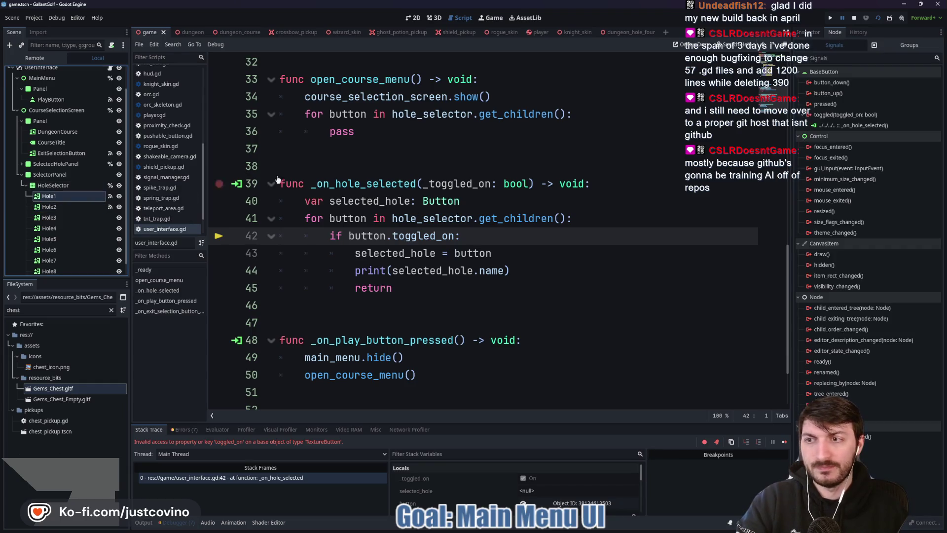
pyautogui.click(809, 33)
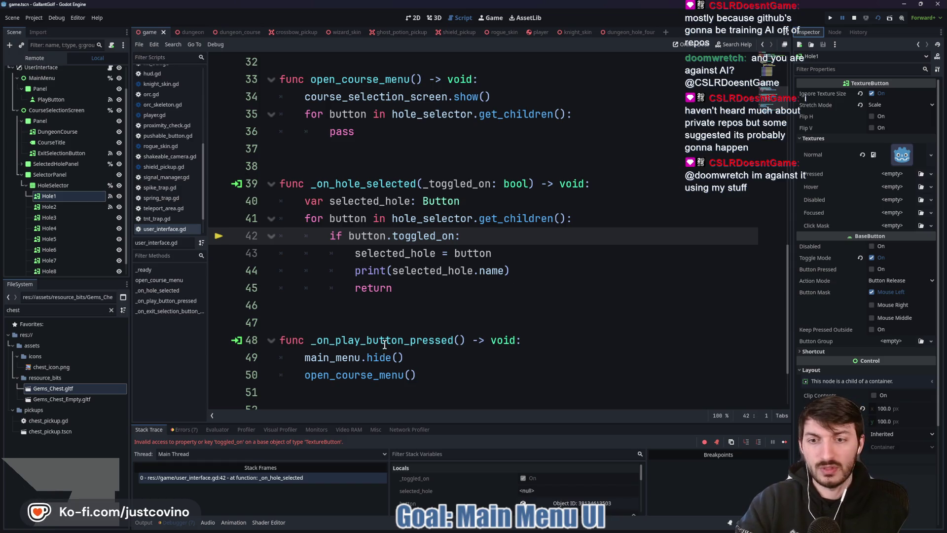
pyautogui.doubleClick(451, 237)
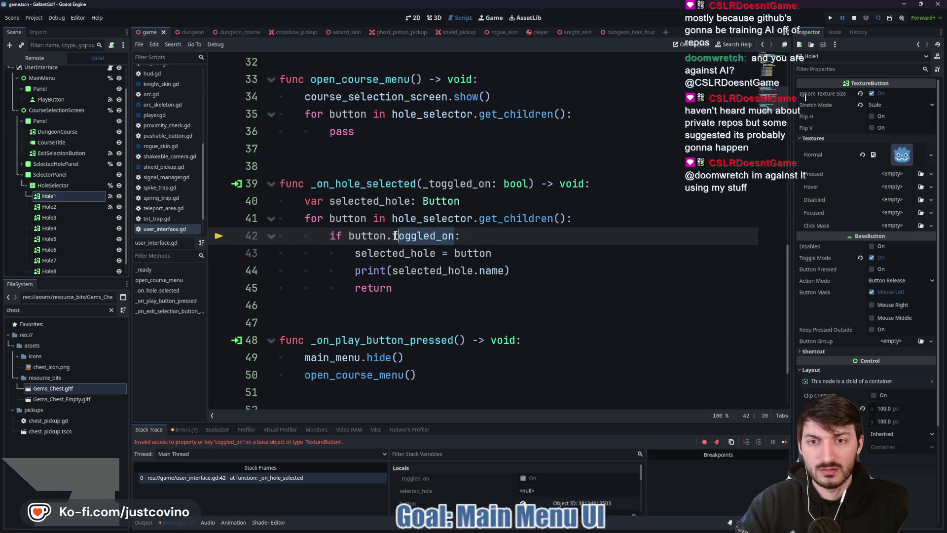
pyautogui.write('button_pressed')
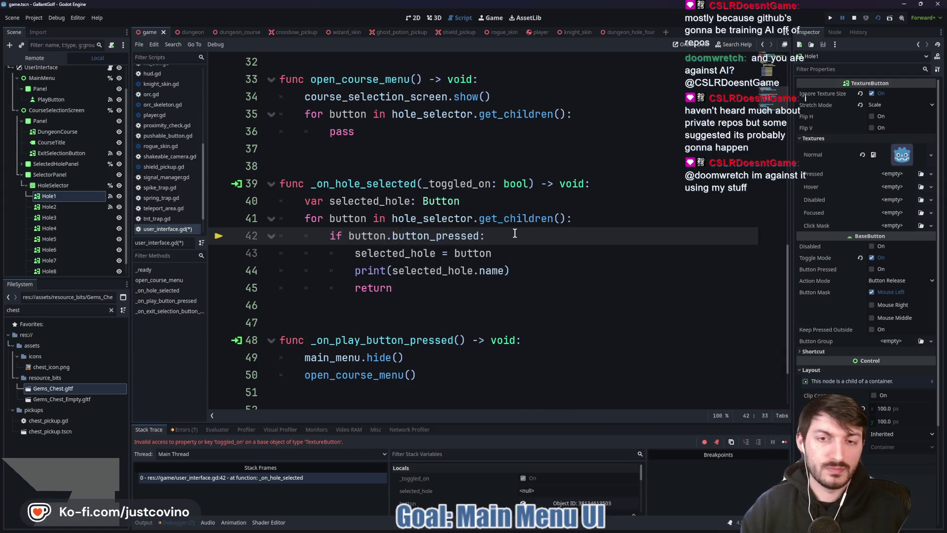
pyautogui.click(514, 240)
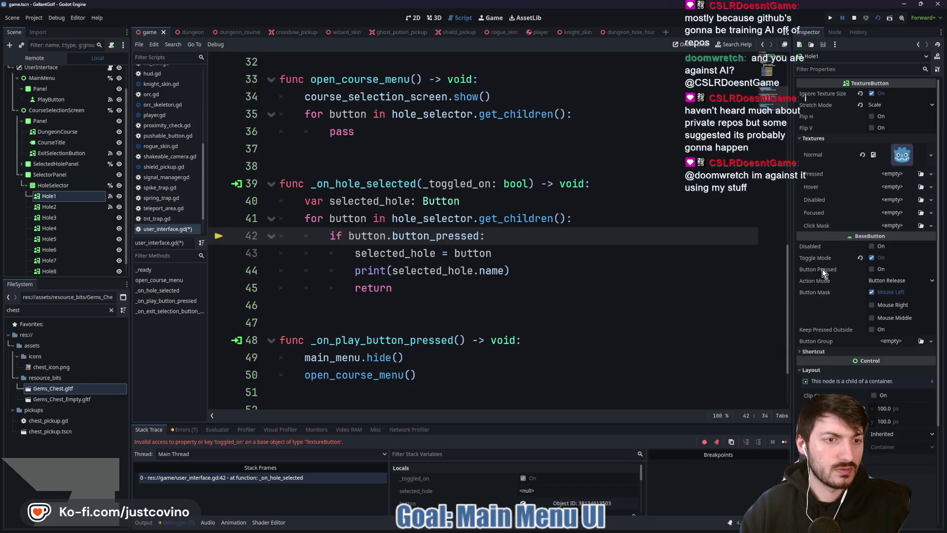
pyautogui.moveTo(821, 270)
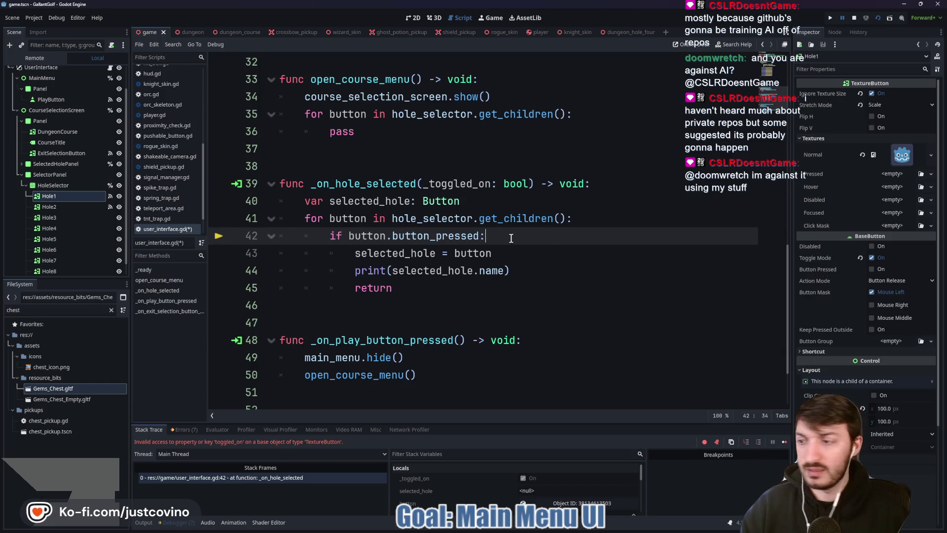
pyautogui.hotkey('ctrl', 's')
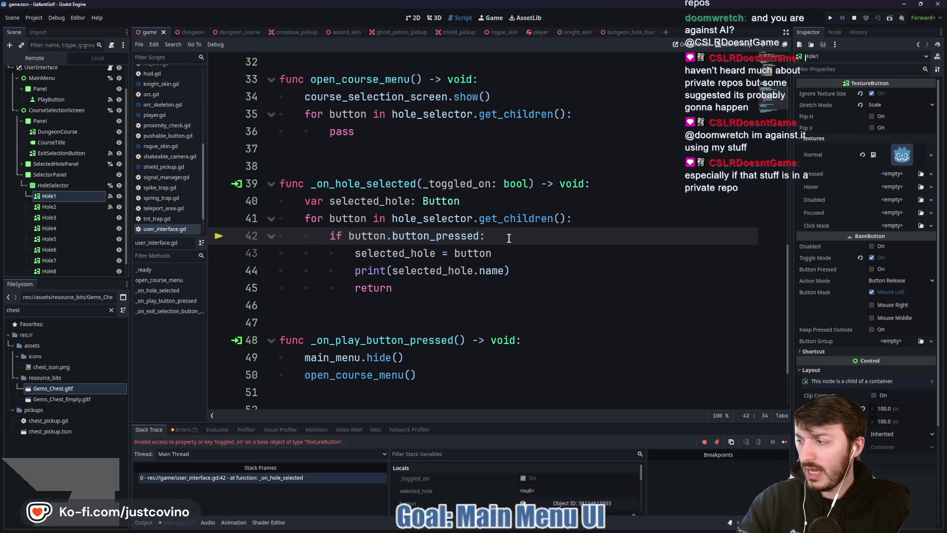
pyautogui.click(855, 18)
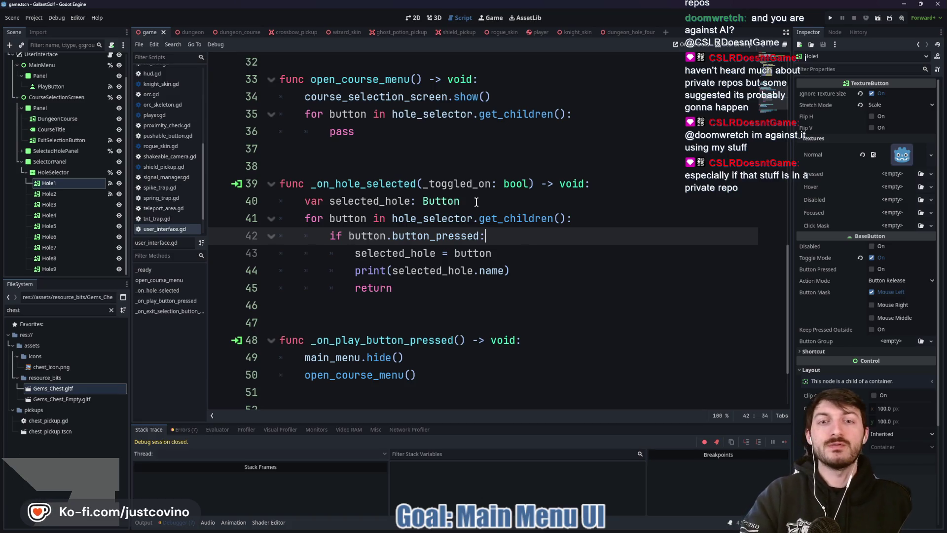
pyautogui.press('F5')
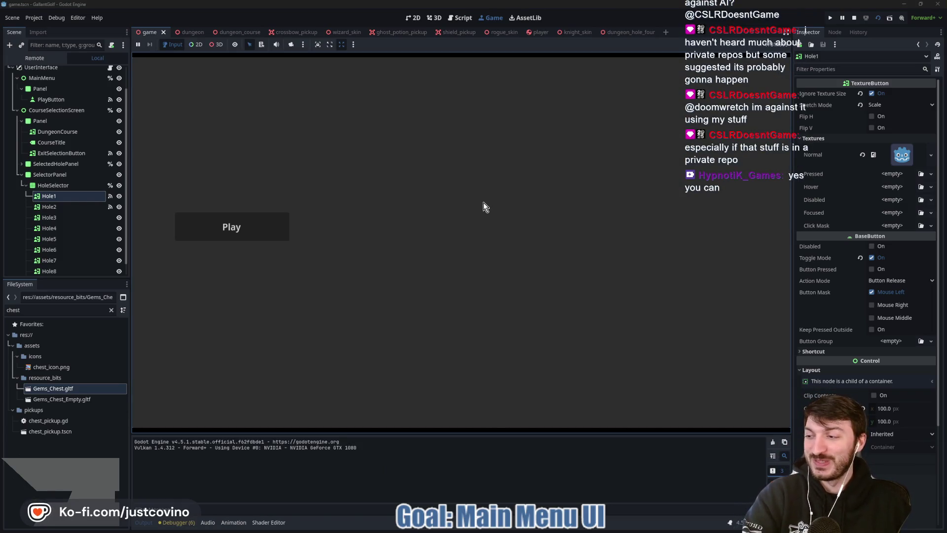
# Step: Reproduce the type error, retype selected_hole from Button to TextureButton, and rerun to the Dungeon Course screen
pyautogui.click(259, 230)
pyautogui.click(183, 373)
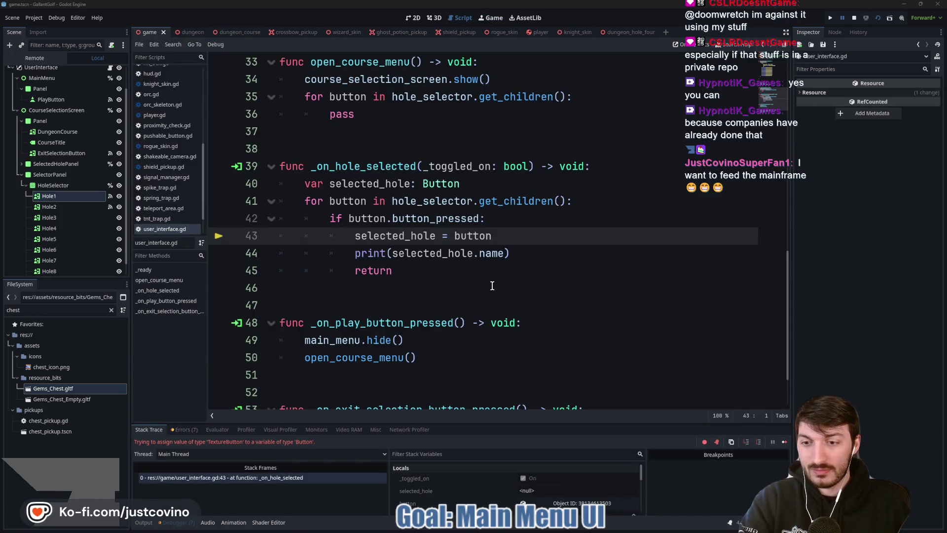
pyautogui.click(434, 189)
pyautogui.write('Texture')
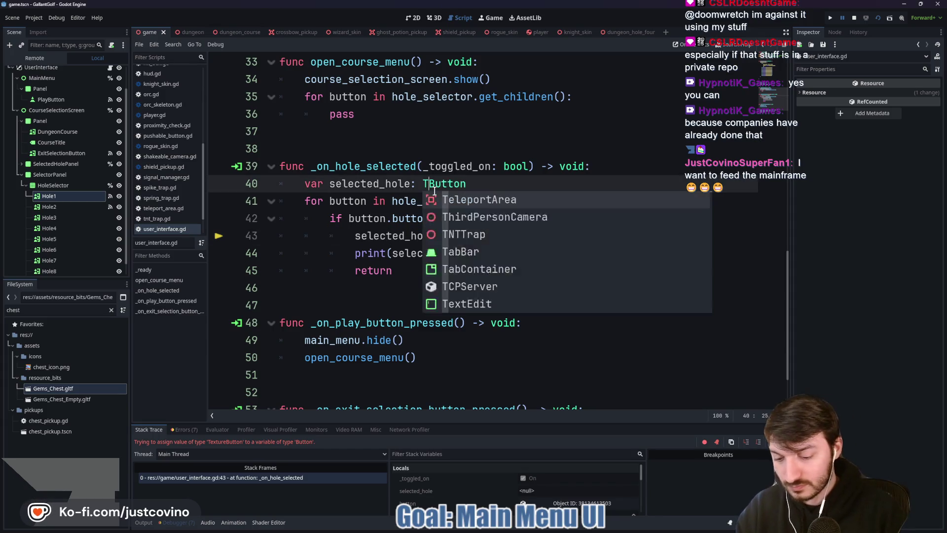
pyautogui.click(537, 182)
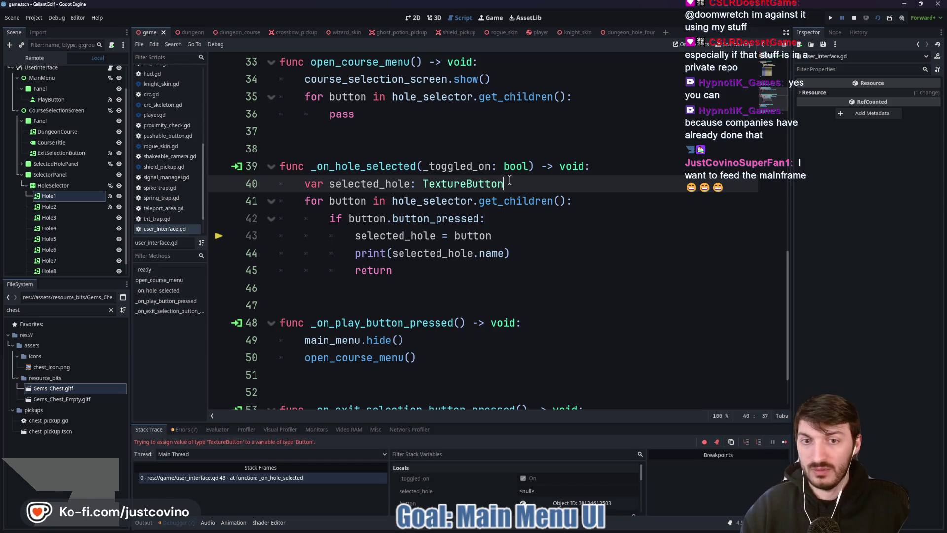
pyautogui.press('F5')
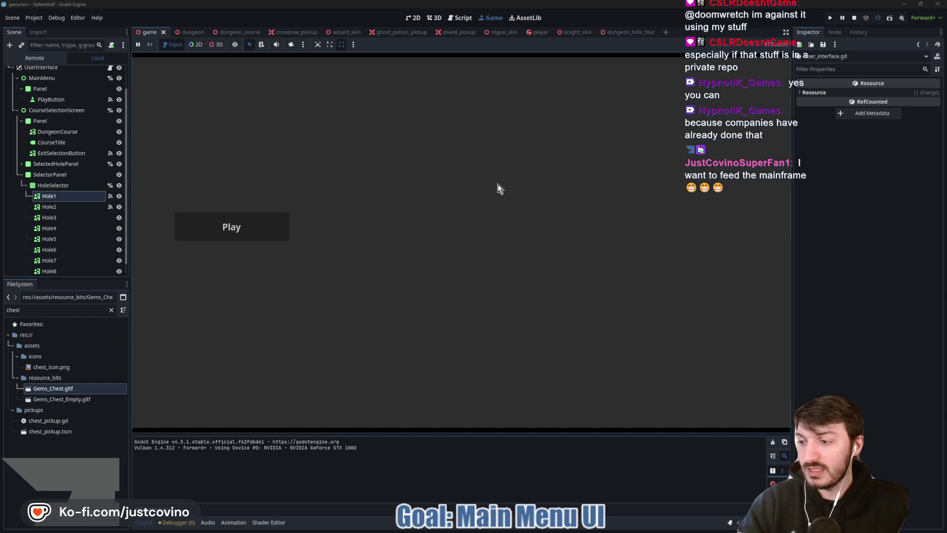
pyautogui.click(230, 233)
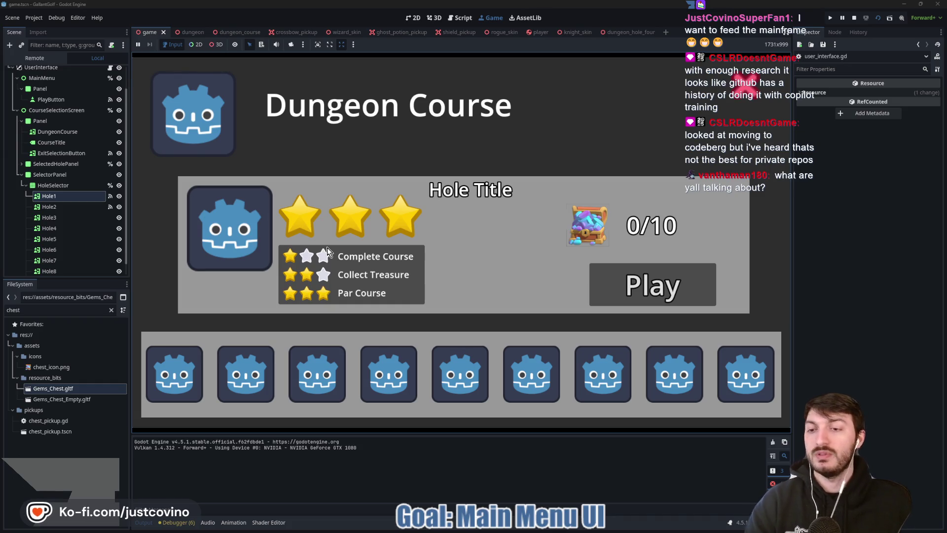
# Step: Press the hole buttons repeatedly, confirming Hole1, Hole2 and Hole3 print to Output, then stop the game
pyautogui.click(168, 371)
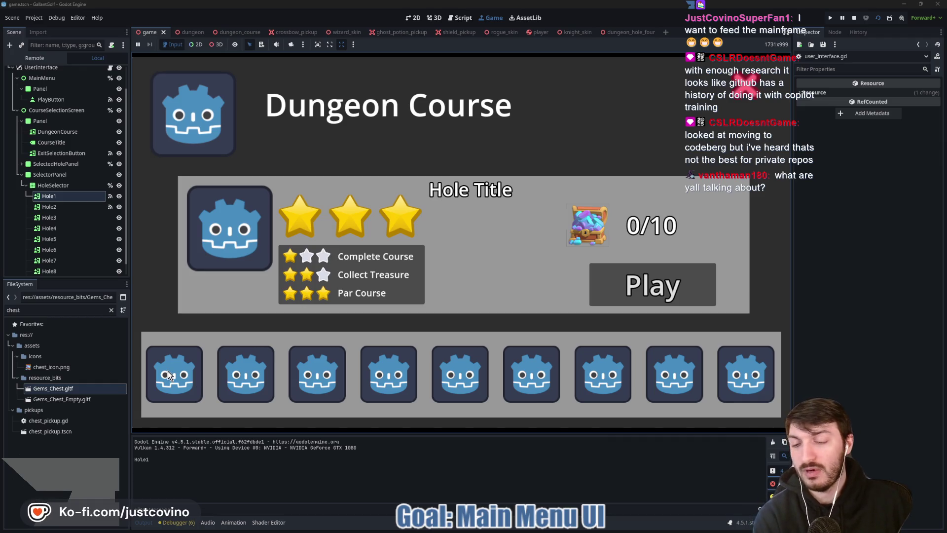
pyautogui.click(184, 381)
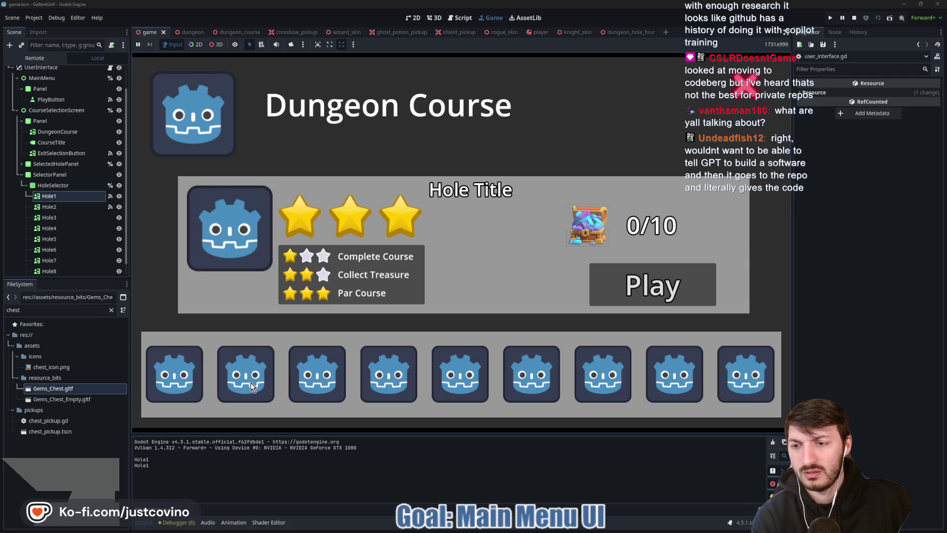
pyautogui.click(175, 385)
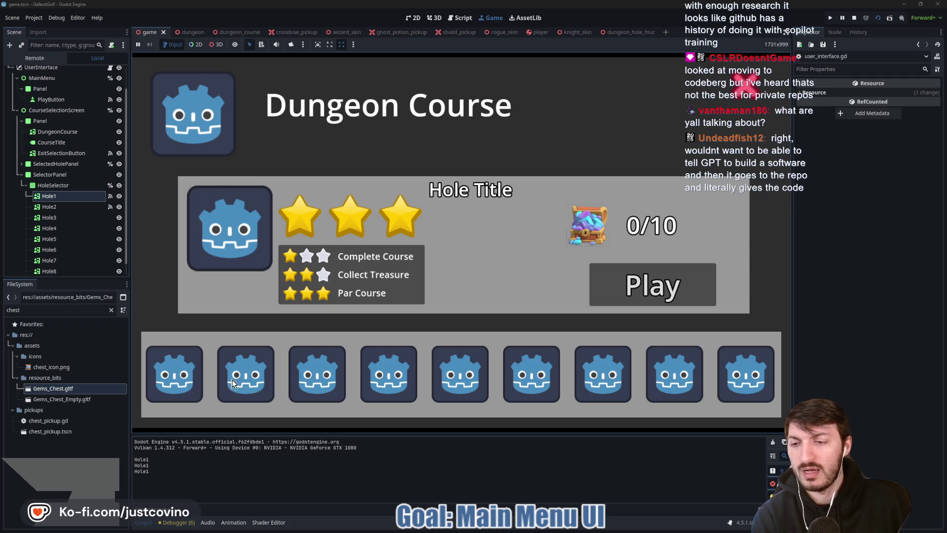
pyautogui.click(311, 379)
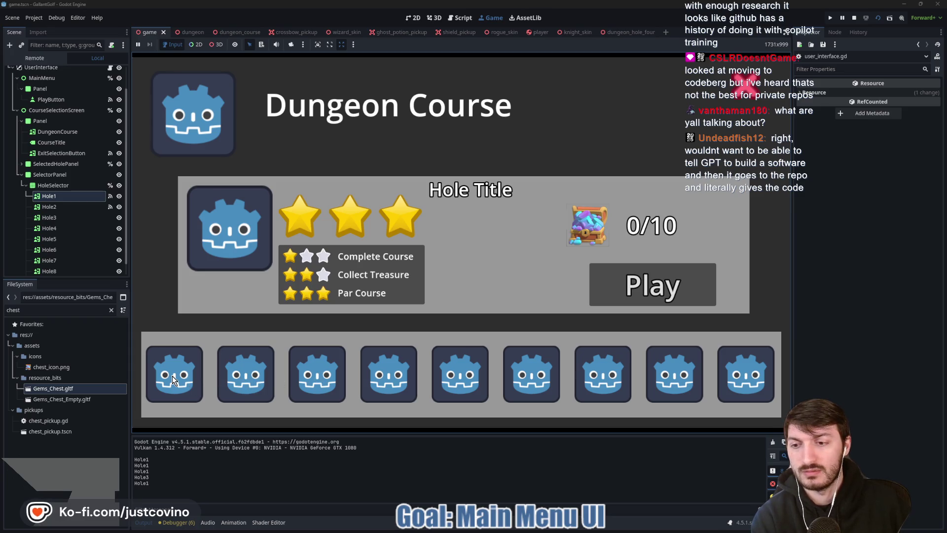
pyautogui.click(173, 376)
pyautogui.click(192, 378)
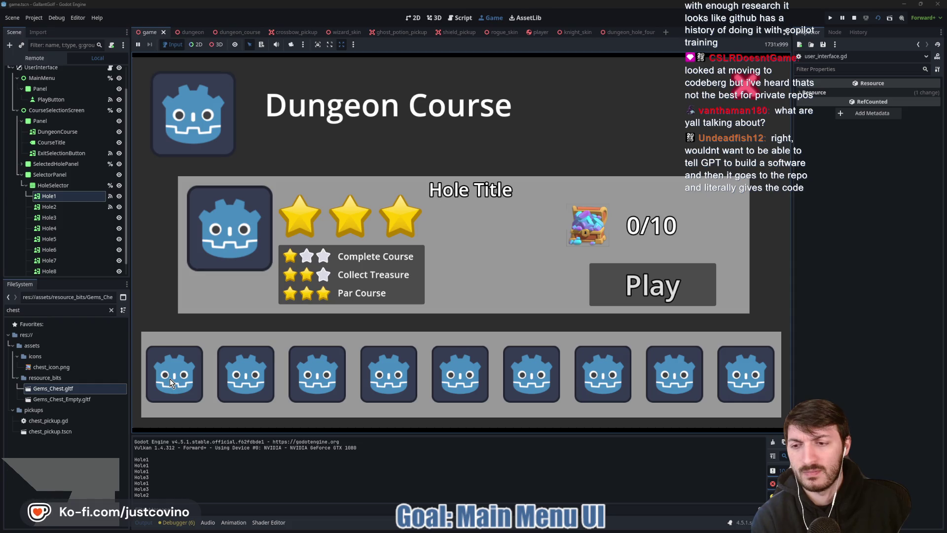
pyautogui.click(170, 378)
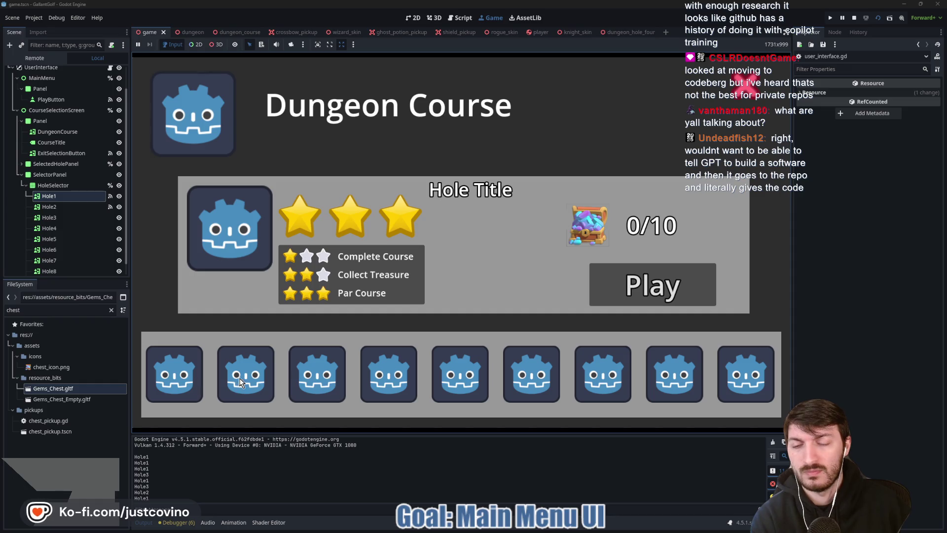
pyautogui.click(175, 381)
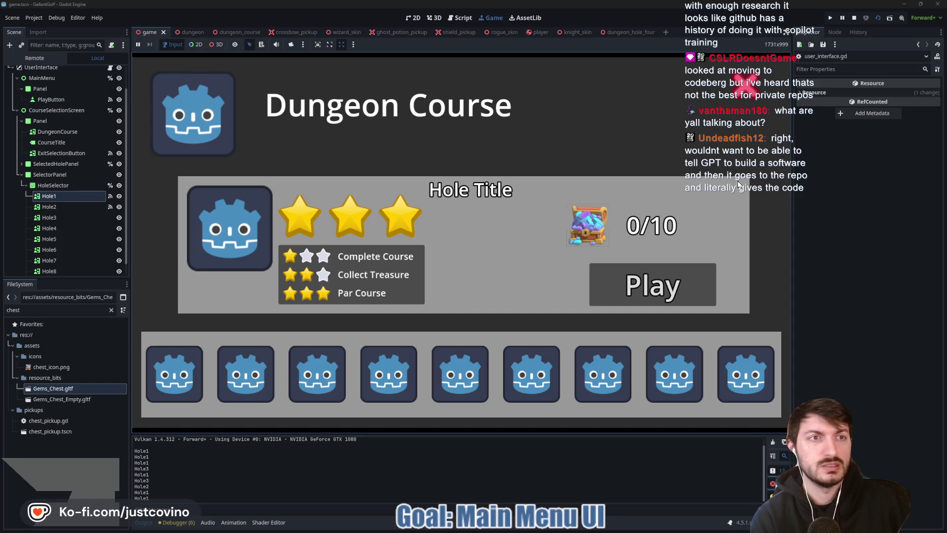
pyautogui.click(855, 18)
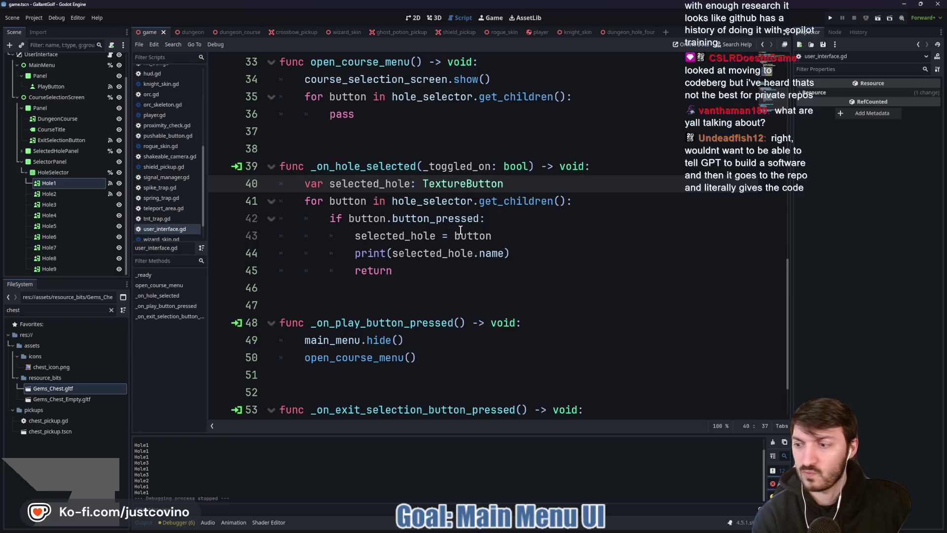
pyautogui.click(531, 251)
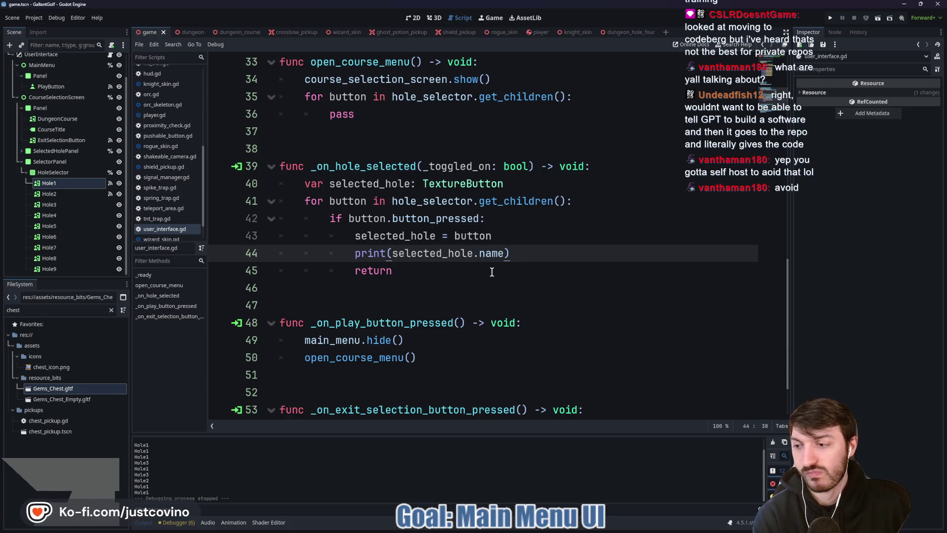
pyautogui.moveTo(477, 257)
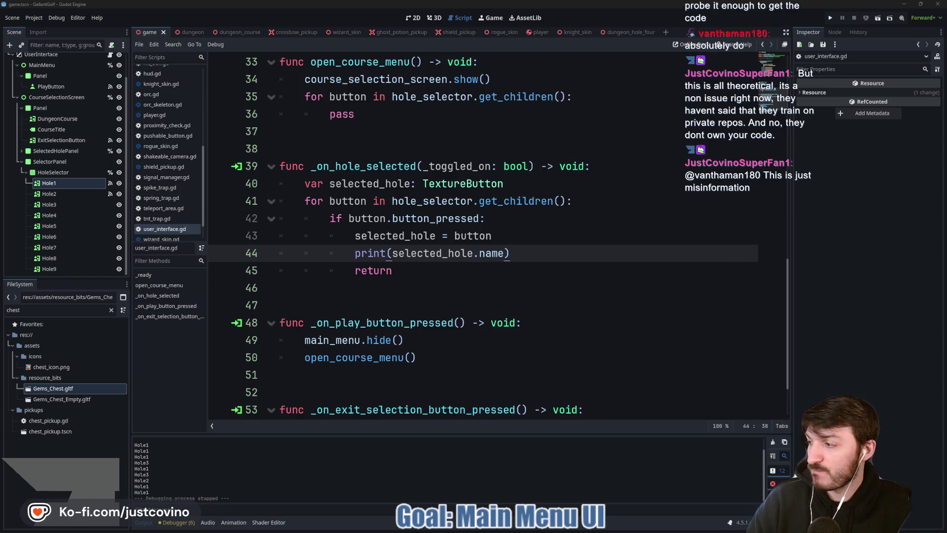
# Step: Switch to the Chrome window showing the search about whether GitHub owns your code
pyautogui.hotkey('alt', 'Tab')
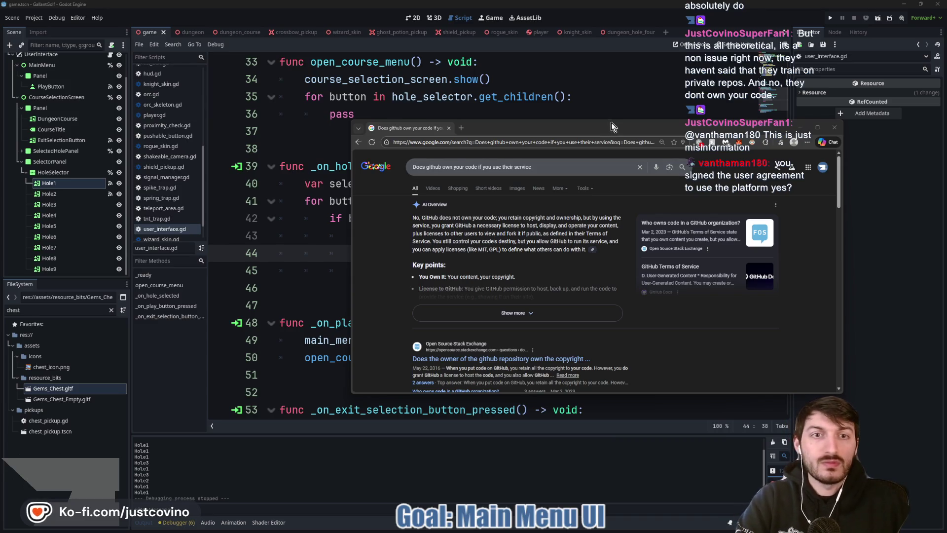
# Step: Move the browser over the editor, scroll the results, and open the Stack Exchange repository-copyright question
pyautogui.moveTo(612, 125); pyautogui.dragTo(454, 81)
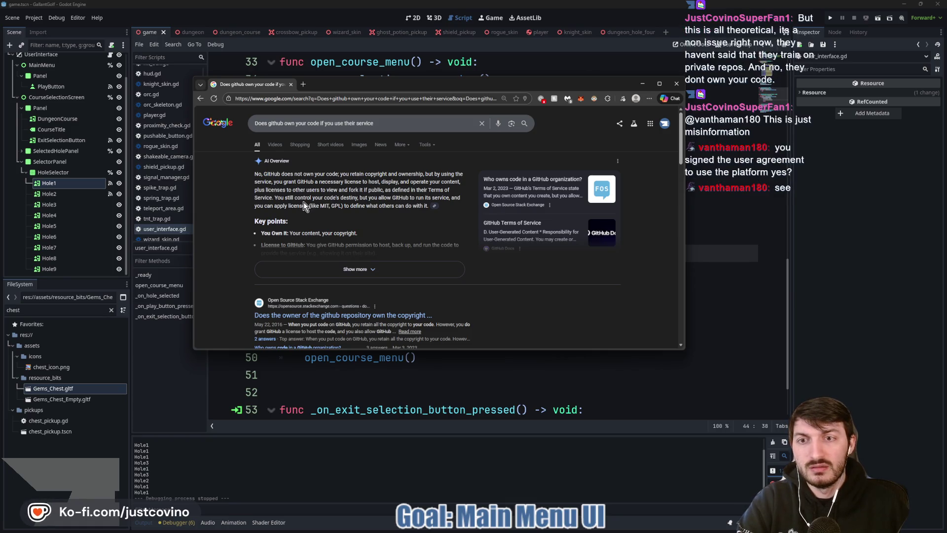
pyautogui.scroll(-2, 390, 262)
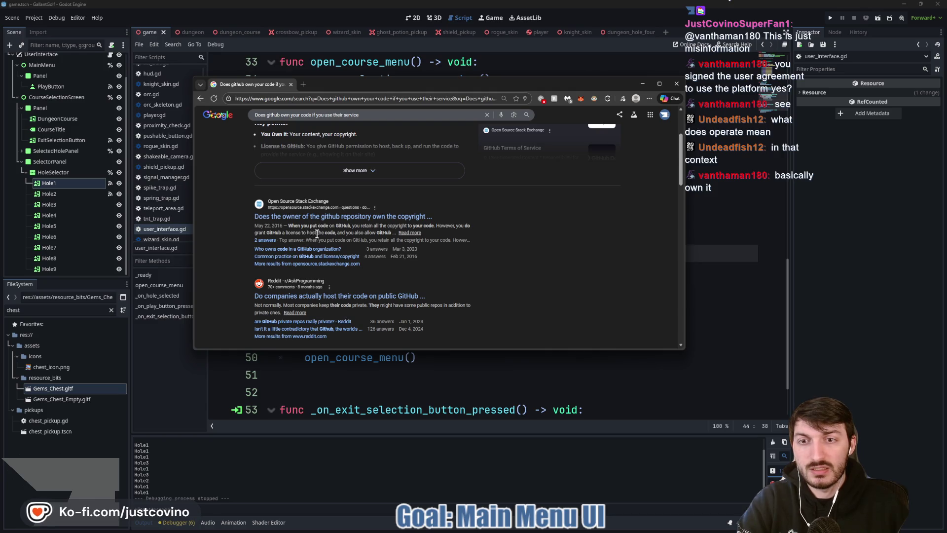
pyautogui.click(375, 218)
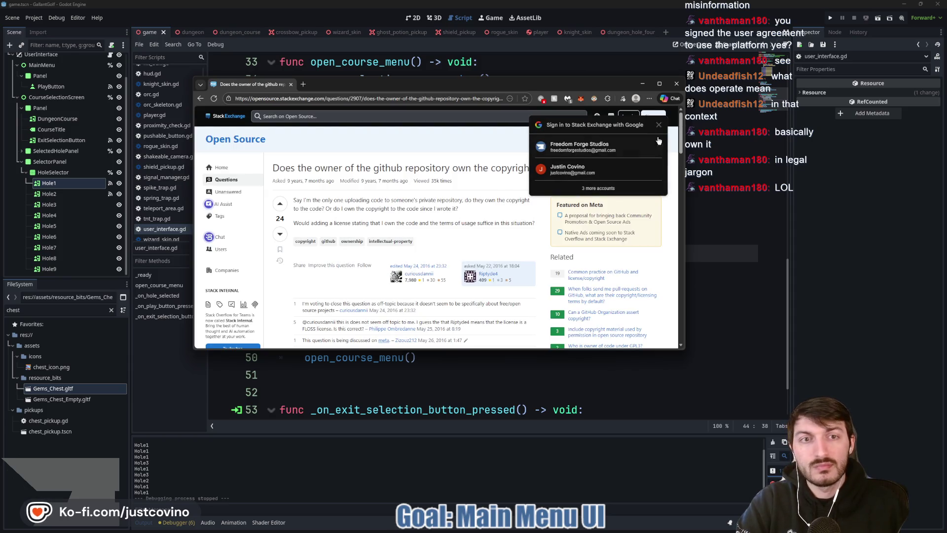
# Step: Dismiss the sign-in prompt, then enlarge the browser window and move it up and left
pyautogui.click(658, 127)
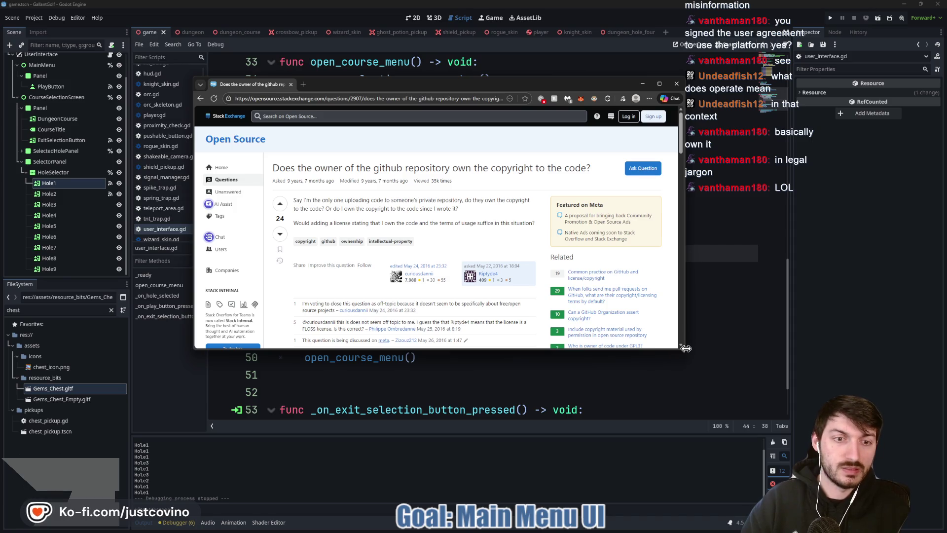
pyautogui.moveTo(685, 348); pyautogui.dragTo(816, 522)
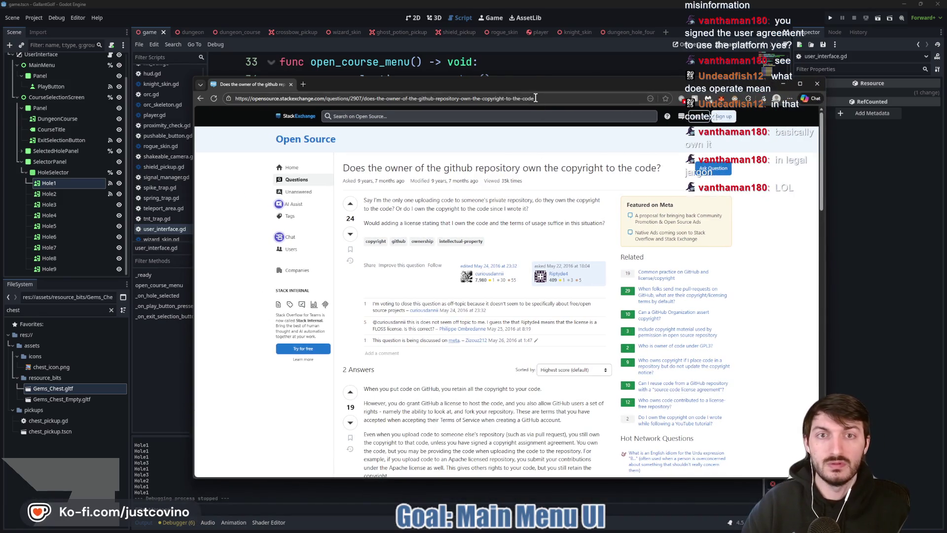
pyautogui.moveTo(543, 84); pyautogui.dragTo(464, 71)
# Step: Scroll down the GitHub copyright question to read its two answers
pyautogui.keyDown('ctrl'); pyautogui.scroll(1, 421, 252); pyautogui.keyUp('ctrl')
pyautogui.keyDown('ctrl'); pyautogui.scroll(1, 422, 252); pyautogui.keyUp('ctrl')
pyautogui.scroll(-2, 469, 207)
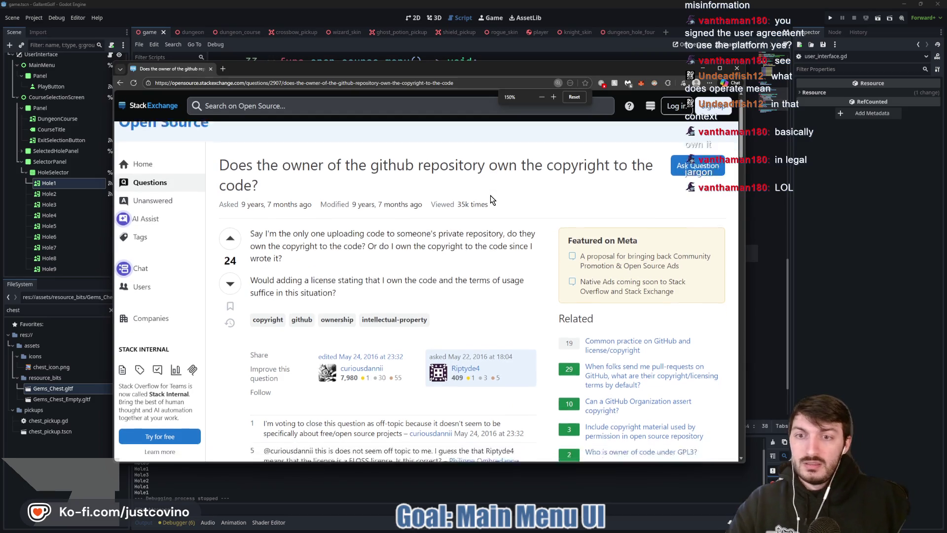
pyautogui.scroll(-5, 474, 182)
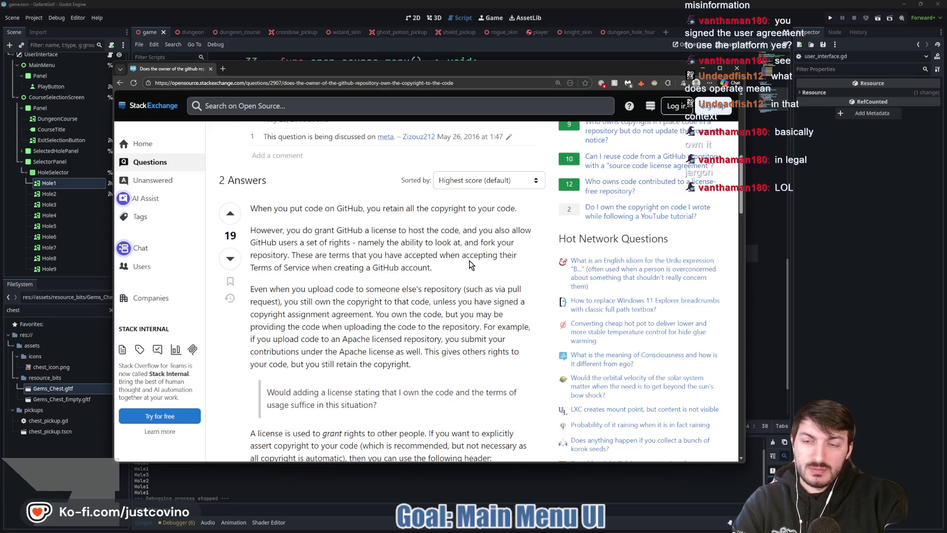
pyautogui.scroll(-1, 395, 268)
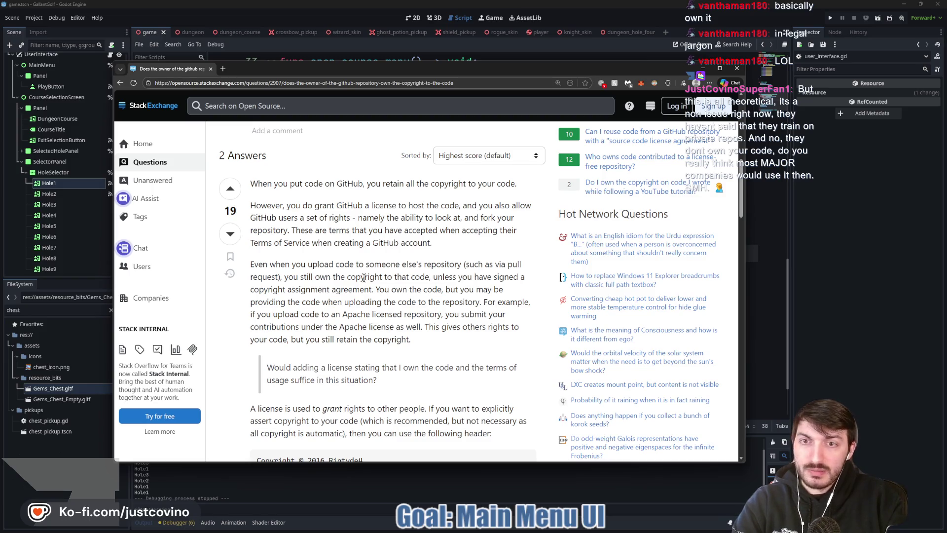
pyautogui.scroll(1, 364, 278)
pyautogui.click(288, 82)
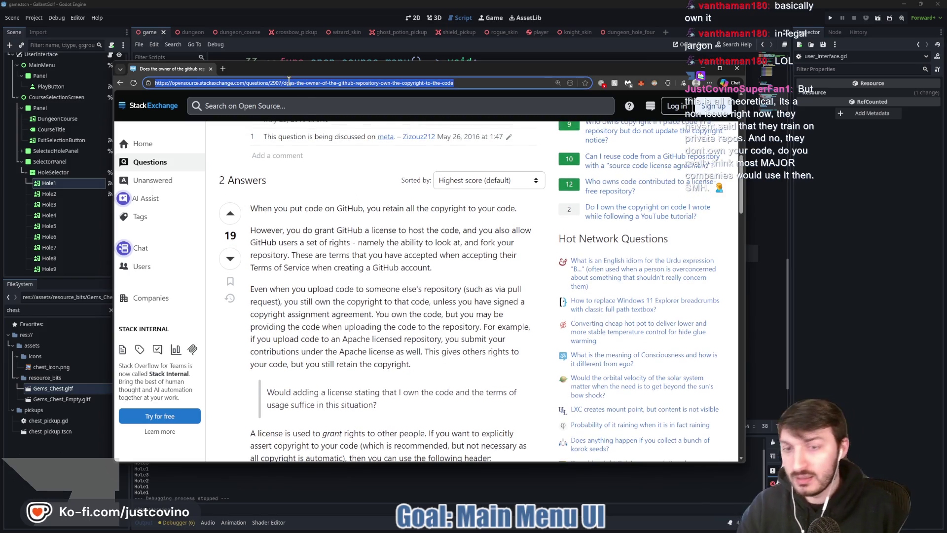
# Step: Search 'Github tos' and open the GitHub Terms of Service result
pyautogui.write('Github ')
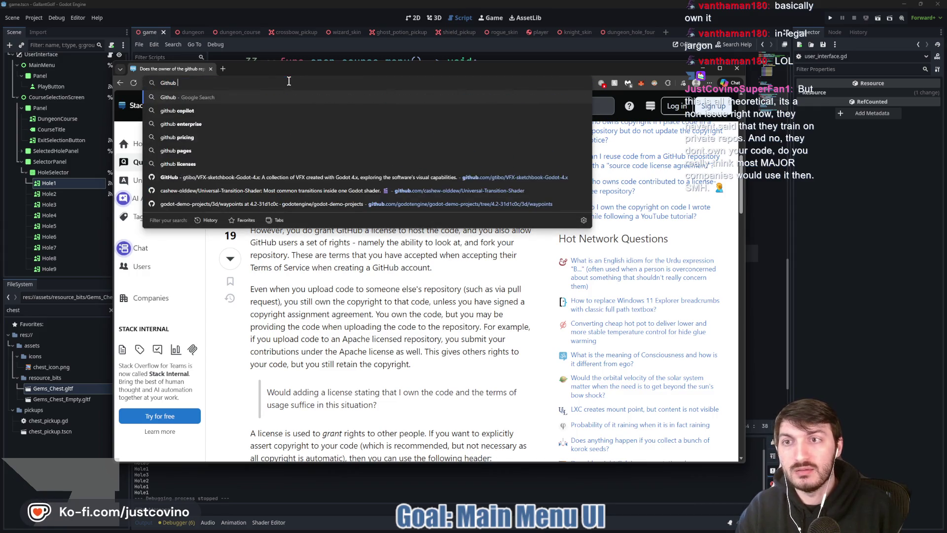
pyautogui.write('tos')
pyautogui.press('Return')
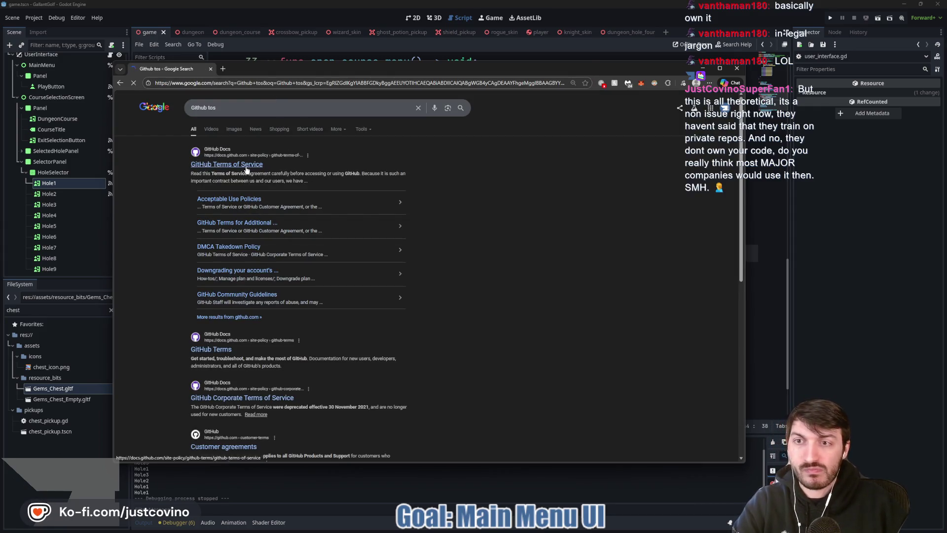
pyautogui.click(246, 168)
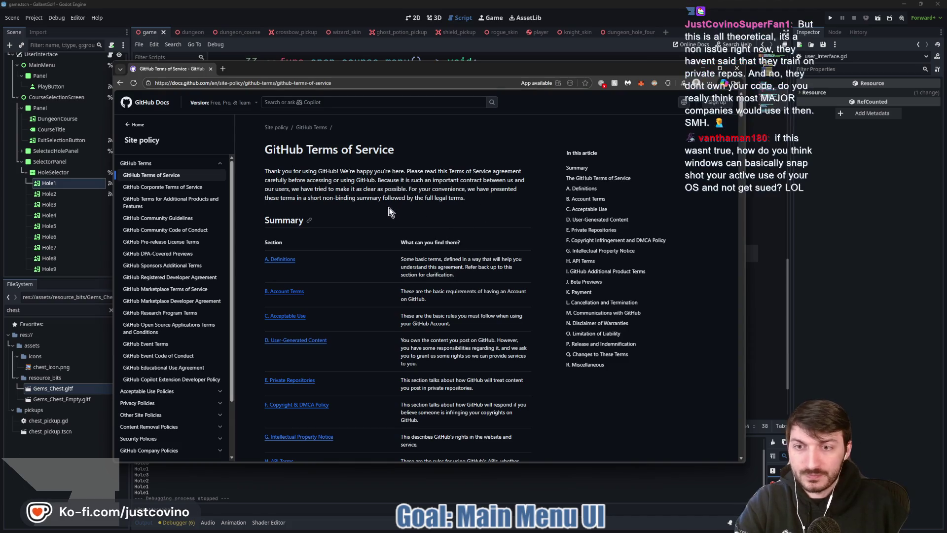
# Step: Jump to A. Definitions, read it, and follow the link to the GitHub Privacy Statement
pyautogui.click(280, 259)
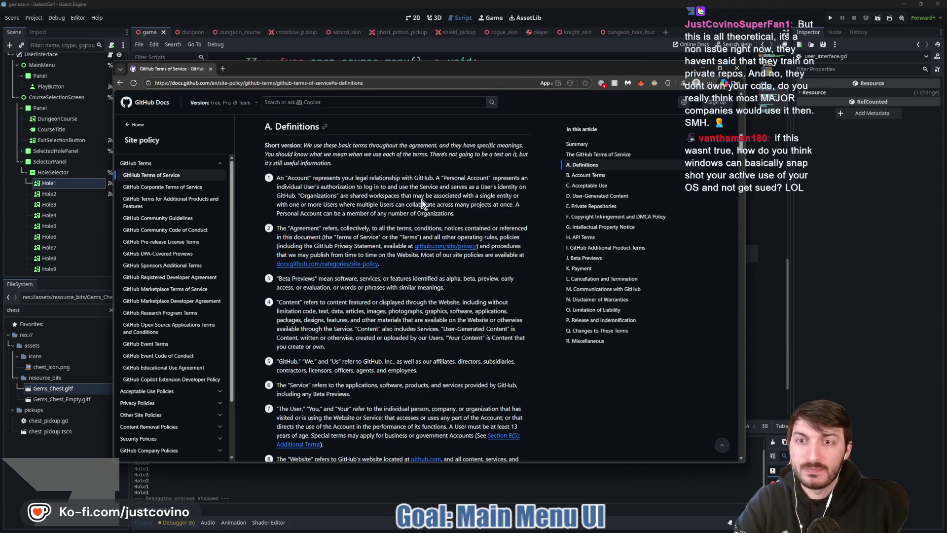
pyautogui.scroll(-2, 328, 198)
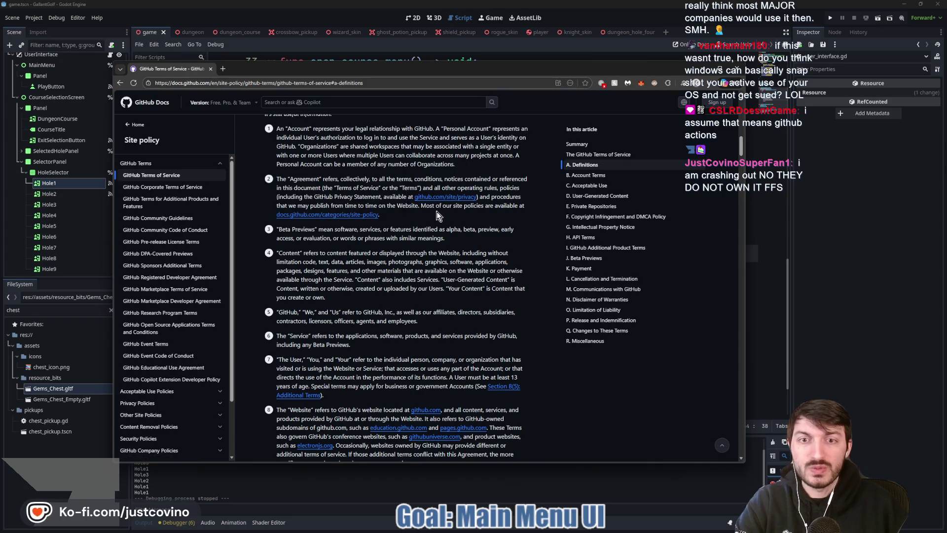
pyautogui.scroll(-3, 304, 236)
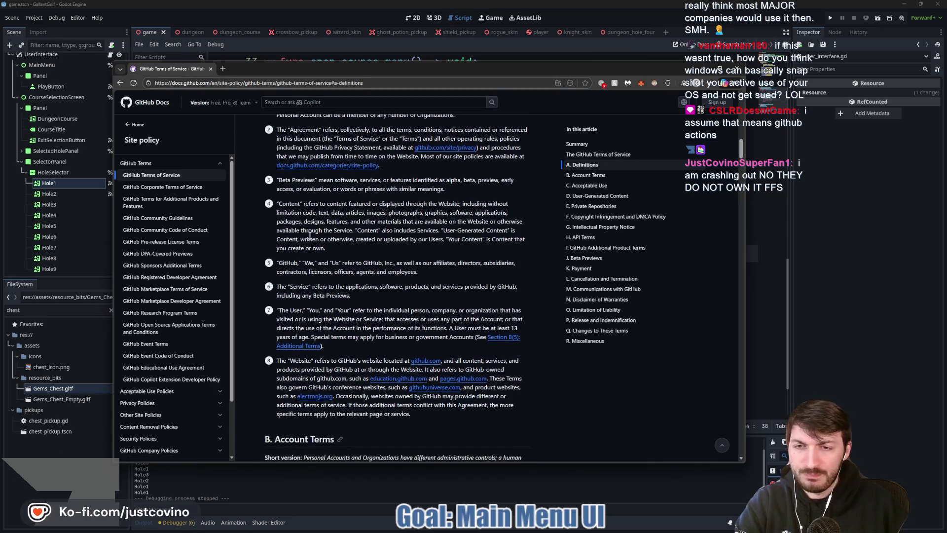
pyautogui.scroll(-1, 388, 236)
pyautogui.scroll(2, 382, 230)
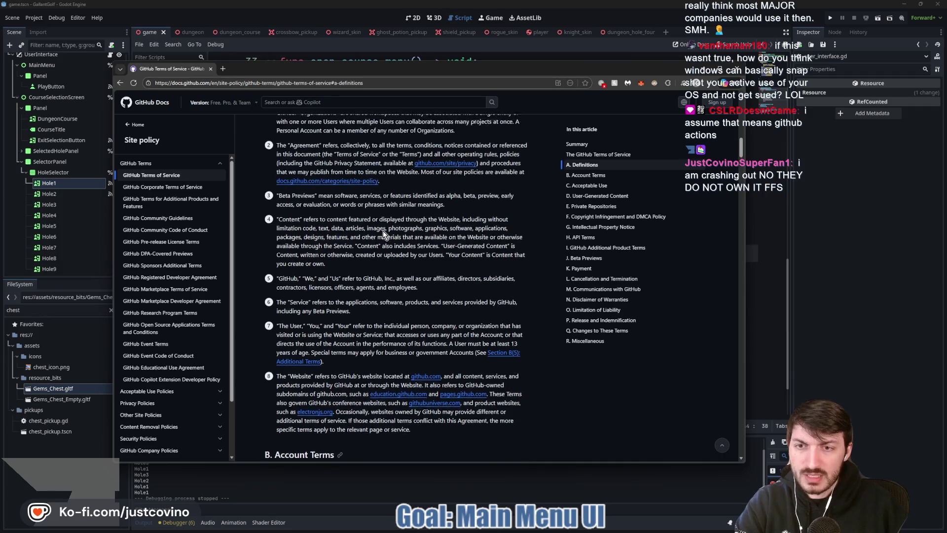
pyautogui.scroll(2, 374, 273)
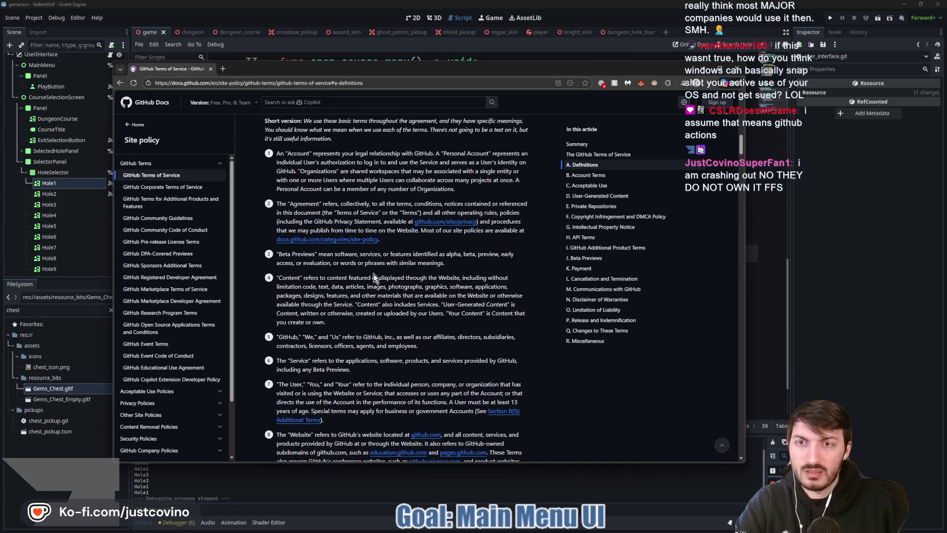
pyautogui.click(445, 223)
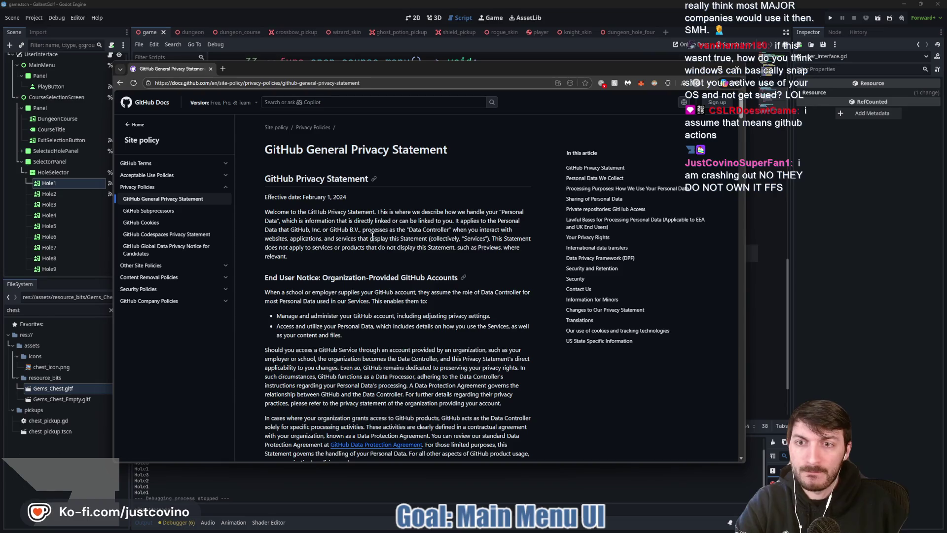
# Step: Scroll the Privacy Statement and open the GitHub Data Protection Agreement
pyautogui.scroll(-1, 359, 235)
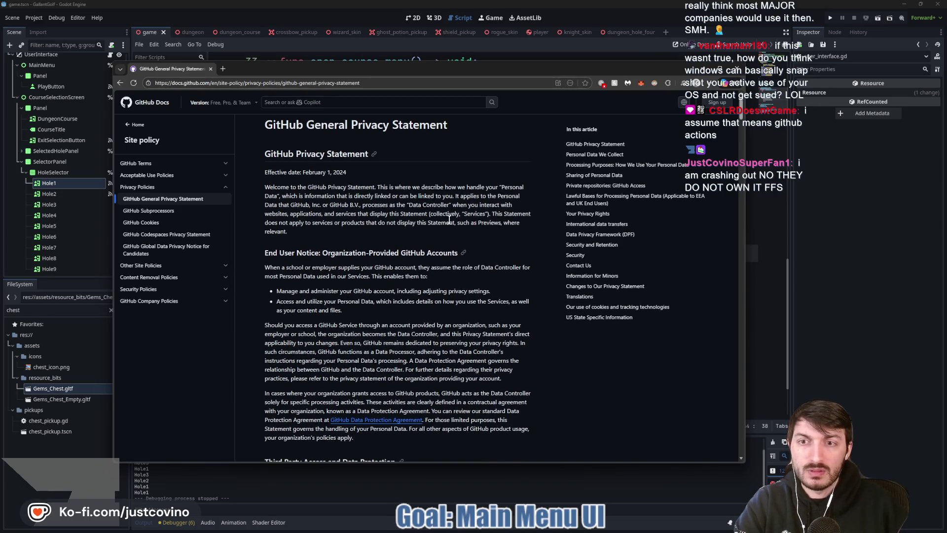
pyautogui.scroll(-4, 295, 238)
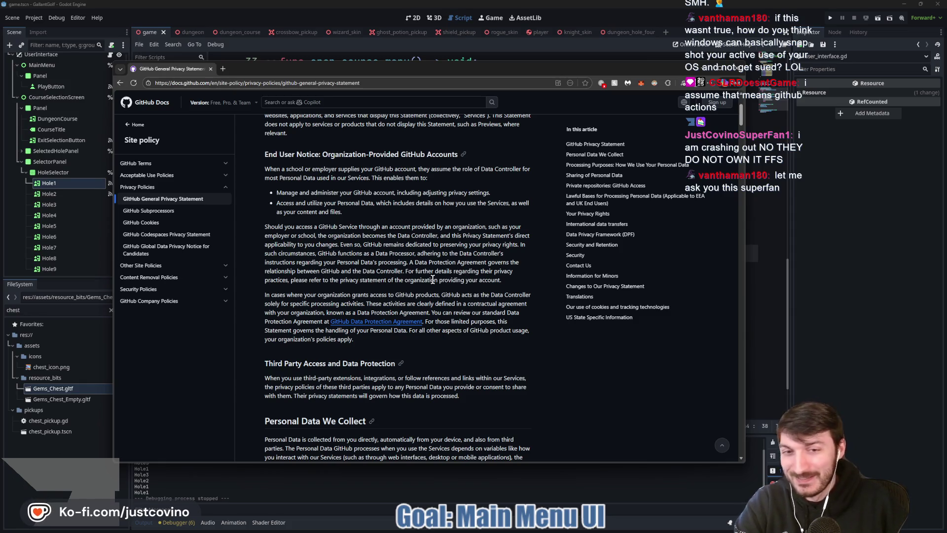
pyautogui.scroll(-1, 400, 282)
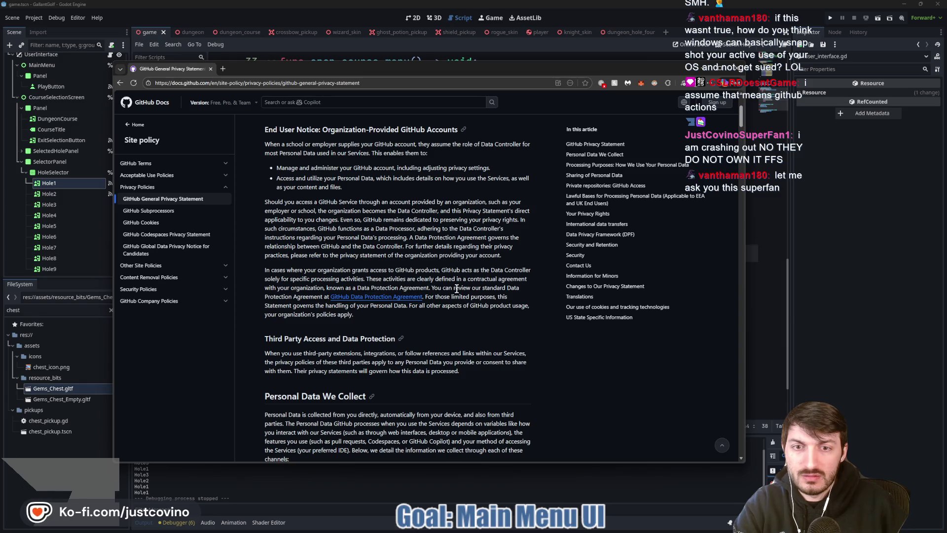
pyautogui.click(383, 298)
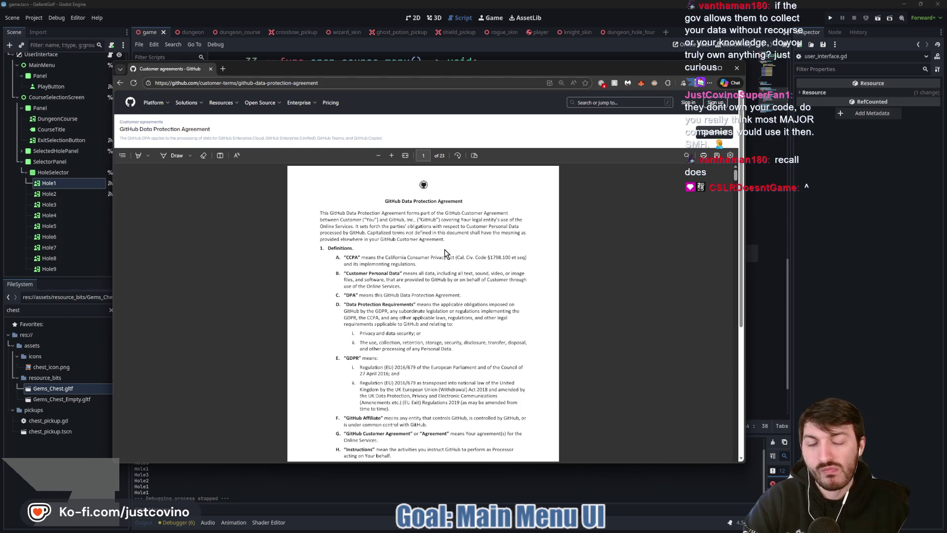
# Step: Read the Data Protection Agreement to page 4 on processing instructions, then close the browser
pyautogui.scroll(-1, 445, 254)
pyautogui.scroll(-3, 476, 263)
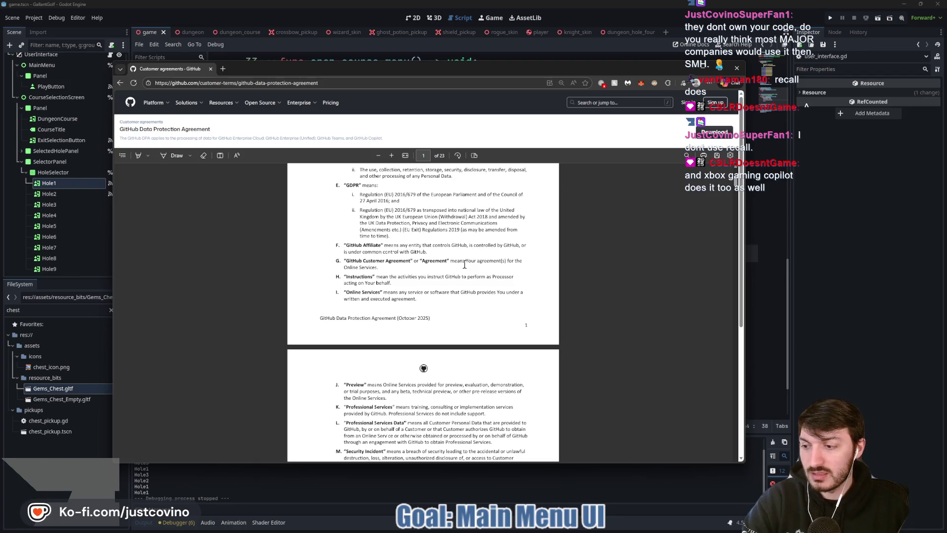
pyautogui.scroll(-4, 464, 265)
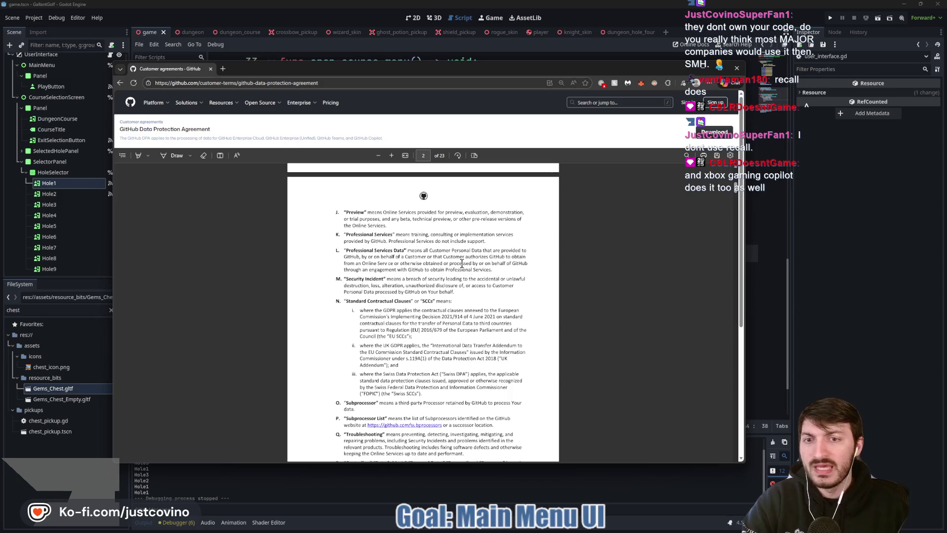
pyautogui.scroll(2, 455, 265)
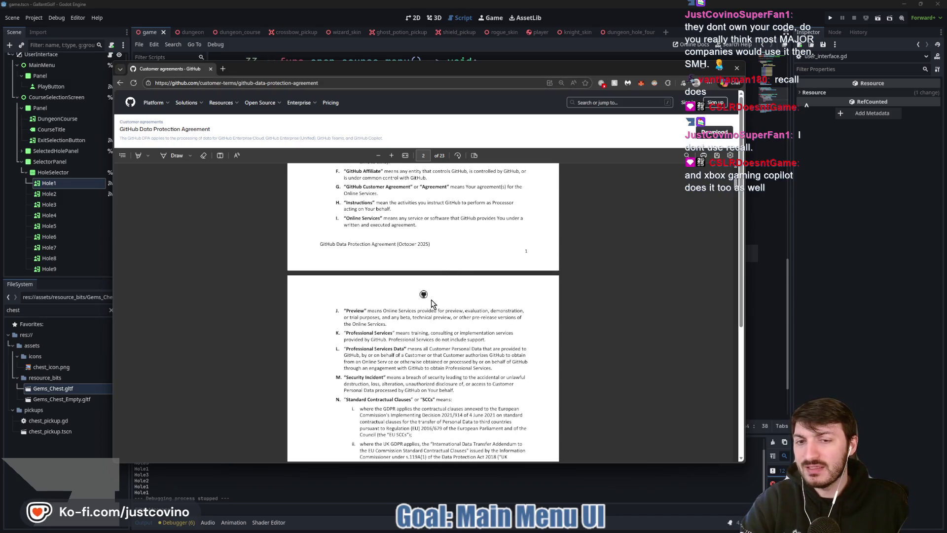
pyautogui.scroll(3, 475, 276)
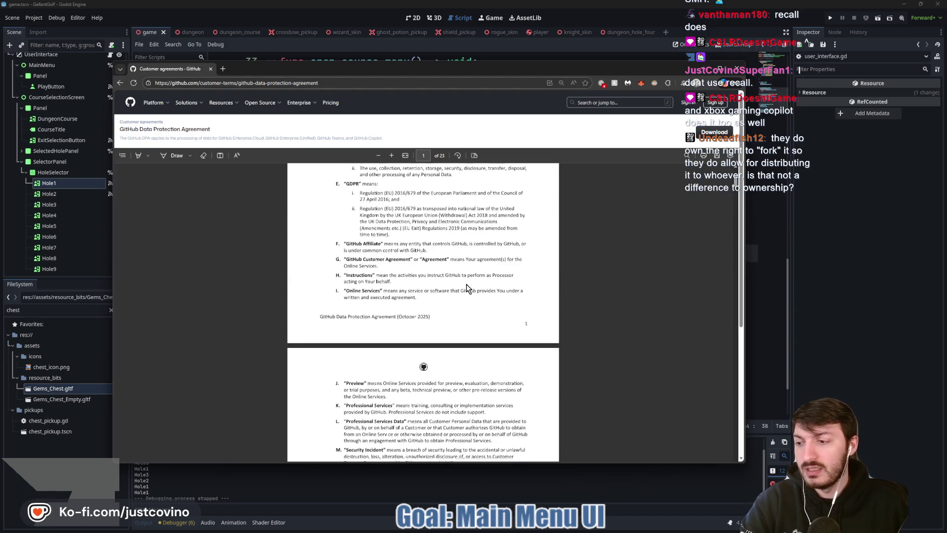
pyautogui.scroll(1, 466, 288)
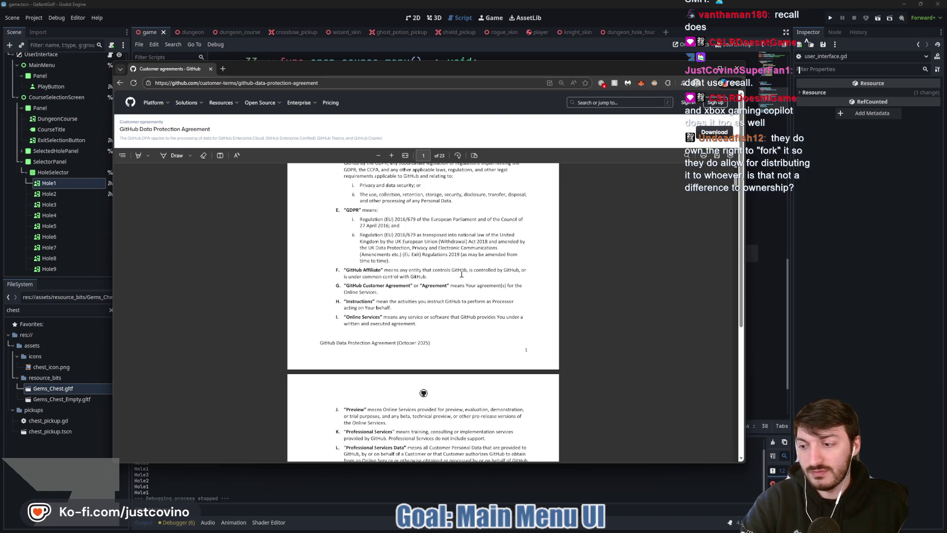
pyautogui.scroll(5, 463, 275)
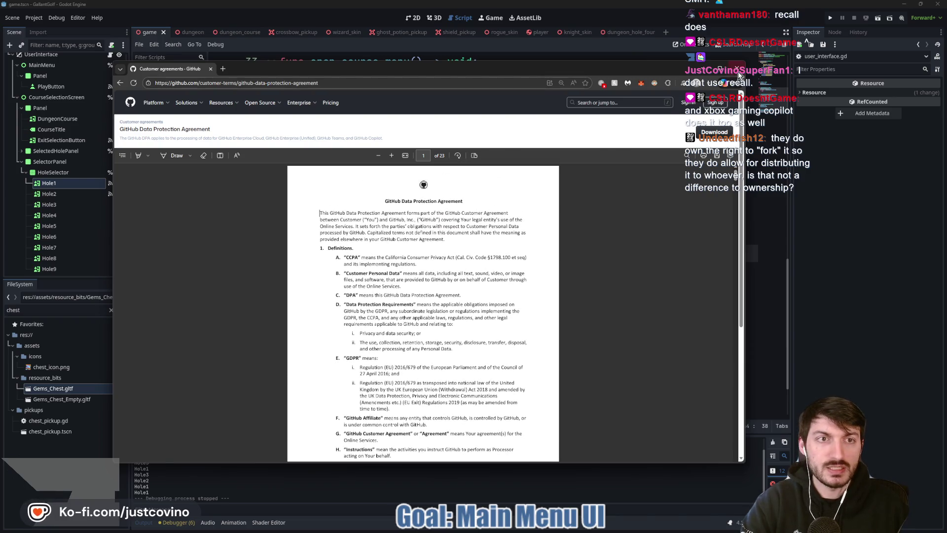
pyautogui.scroll(-2, 422, 283)
pyautogui.scroll(-2, 421, 283)
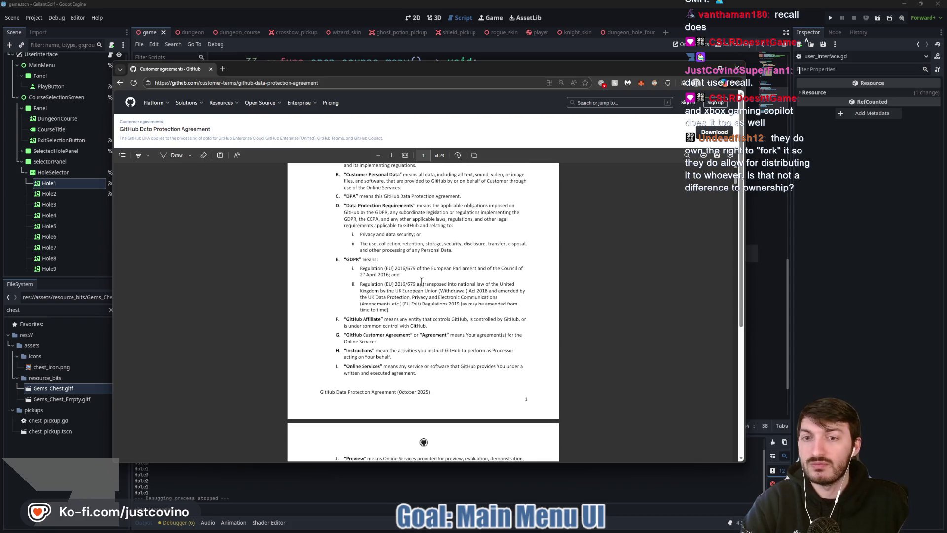
pyautogui.scroll(1, 421, 283)
pyautogui.scroll(-10, 397, 262)
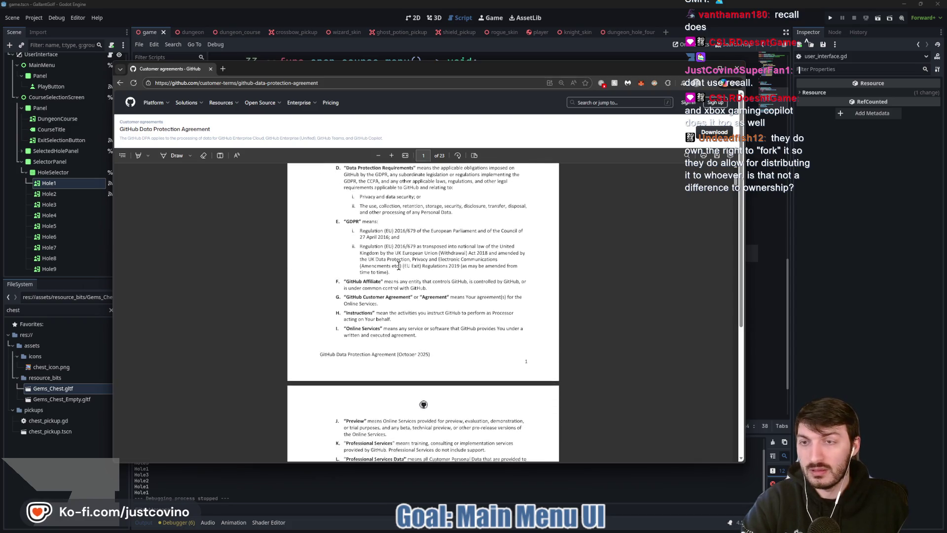
pyautogui.scroll(-7, 460, 272)
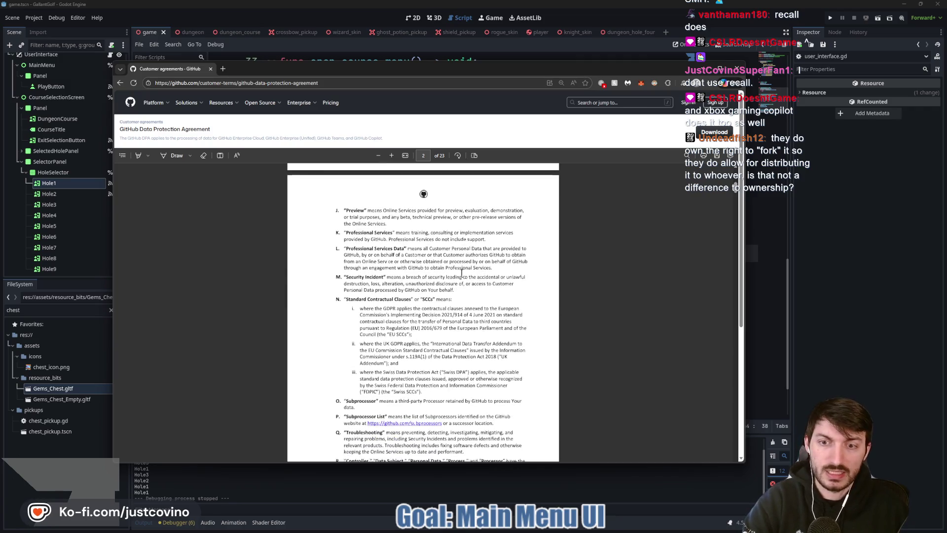
pyautogui.scroll(-2, 464, 269)
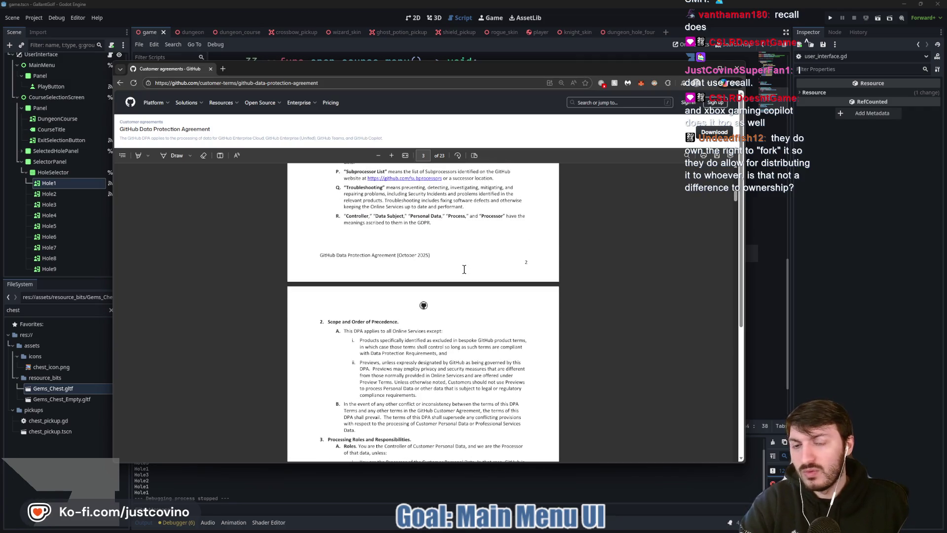
pyautogui.scroll(-6, 464, 270)
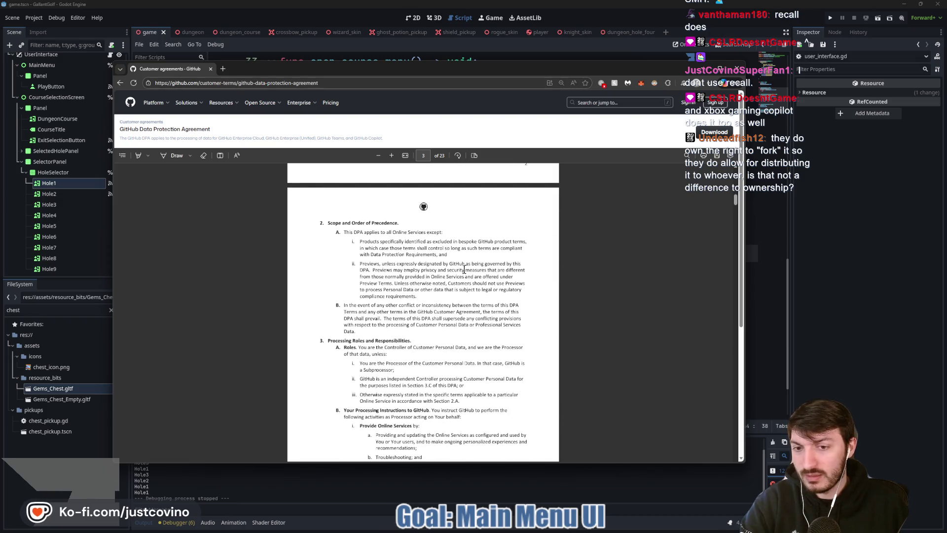
pyautogui.scroll(-3, 464, 270)
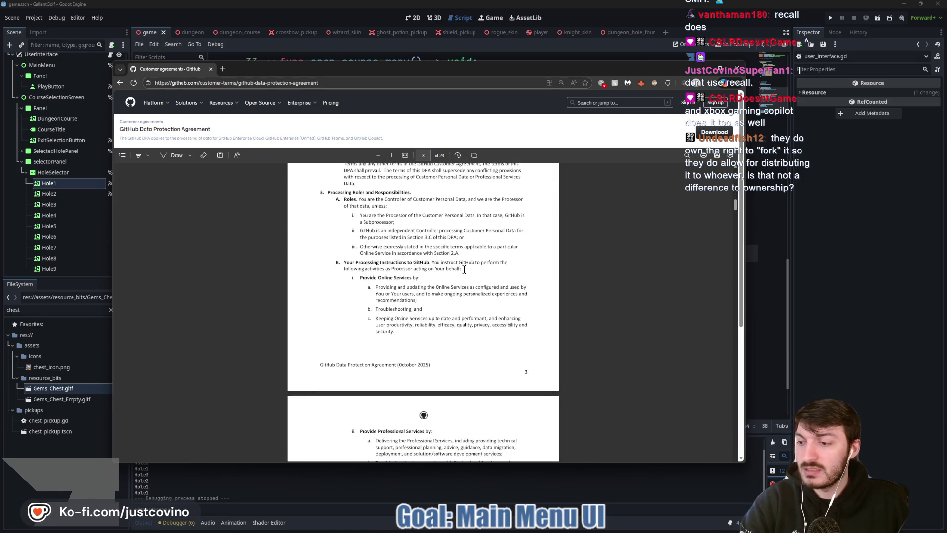
pyautogui.scroll(-5, 464, 269)
pyautogui.scroll(-1, 464, 269)
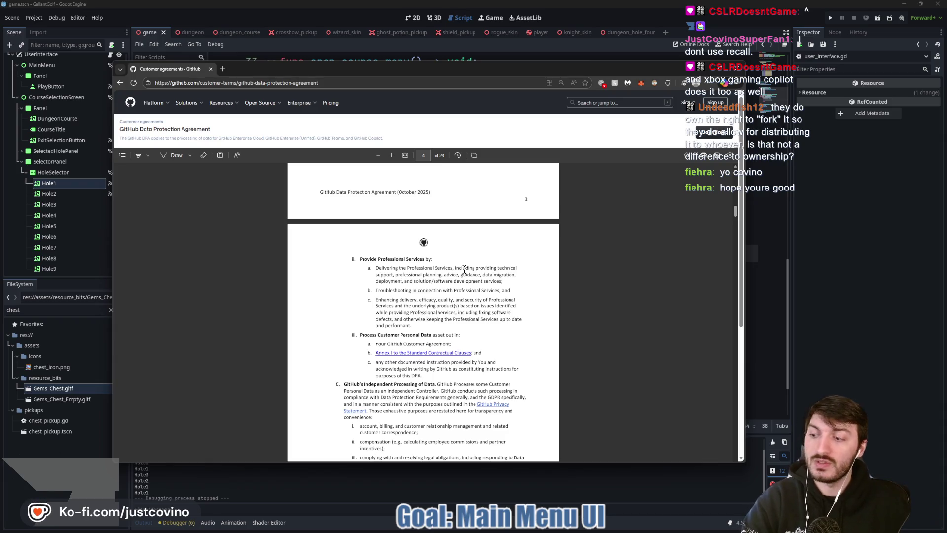
pyautogui.scroll(-2, 504, 290)
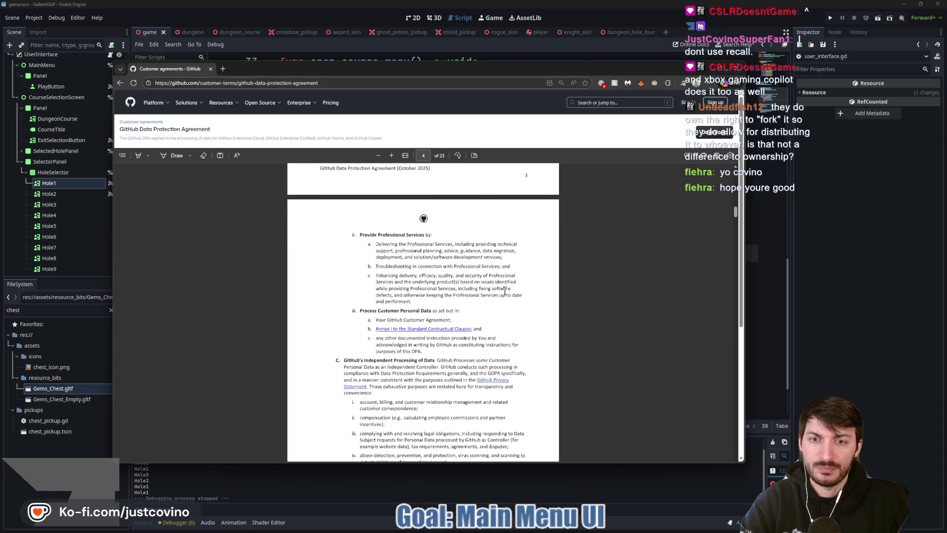
pyautogui.scroll(-1, 507, 291)
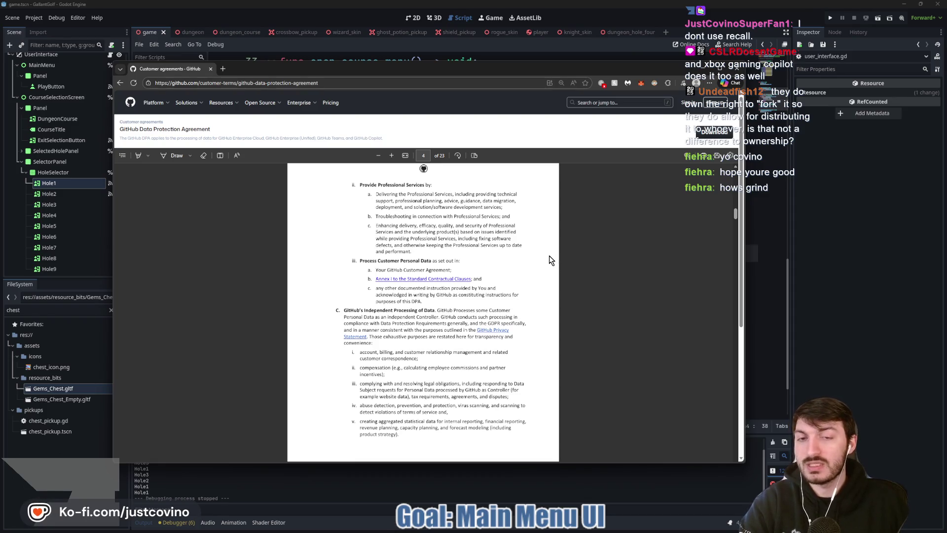
pyautogui.scroll(-3, 551, 260)
pyautogui.scroll(-4, 534, 257)
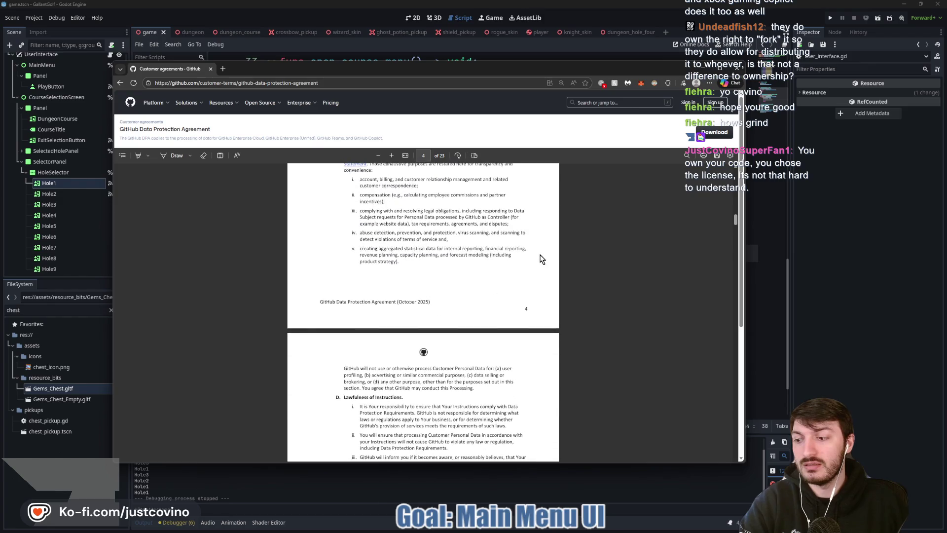
pyautogui.scroll(-6, 534, 257)
pyautogui.scroll(6, 531, 276)
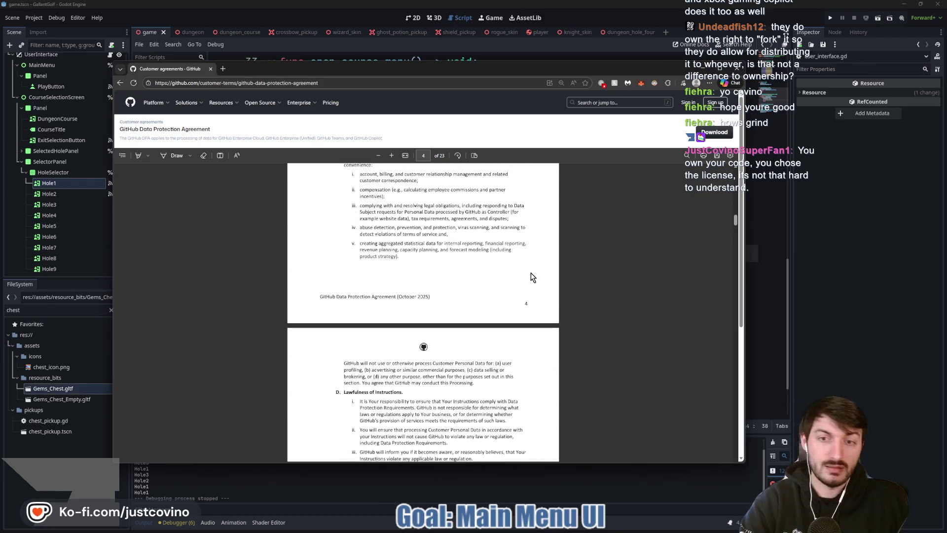
pyautogui.click(738, 69)
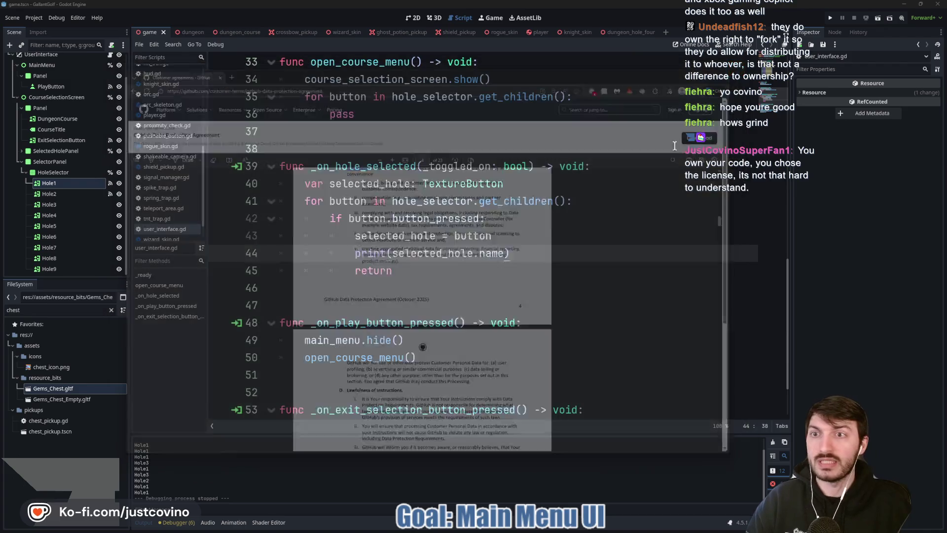
# Step: Save user_interface.gd with the hole-selection code, then switch back to the itch.io browser window
pyautogui.click(485, 266)
pyautogui.hotkey('ctrl', 's')
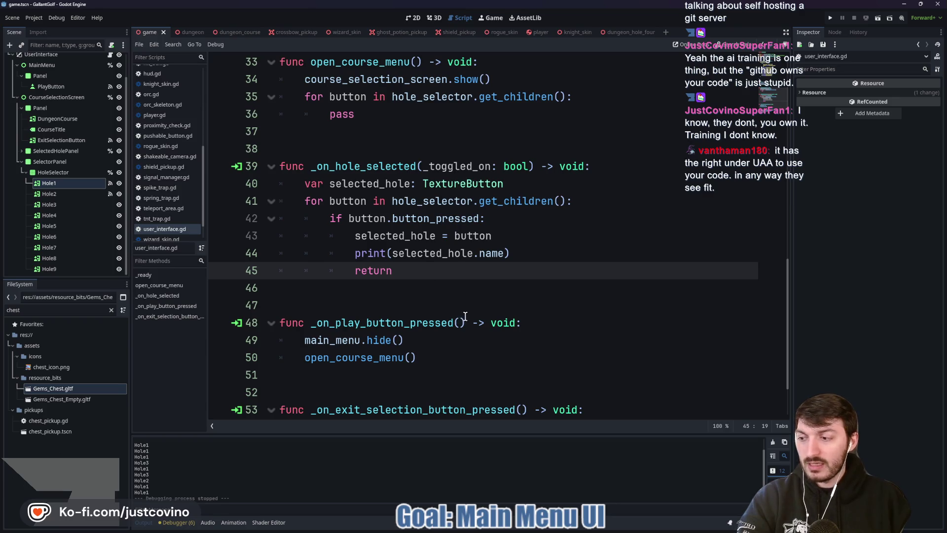
pyautogui.hotkey('alt', 'Tab')
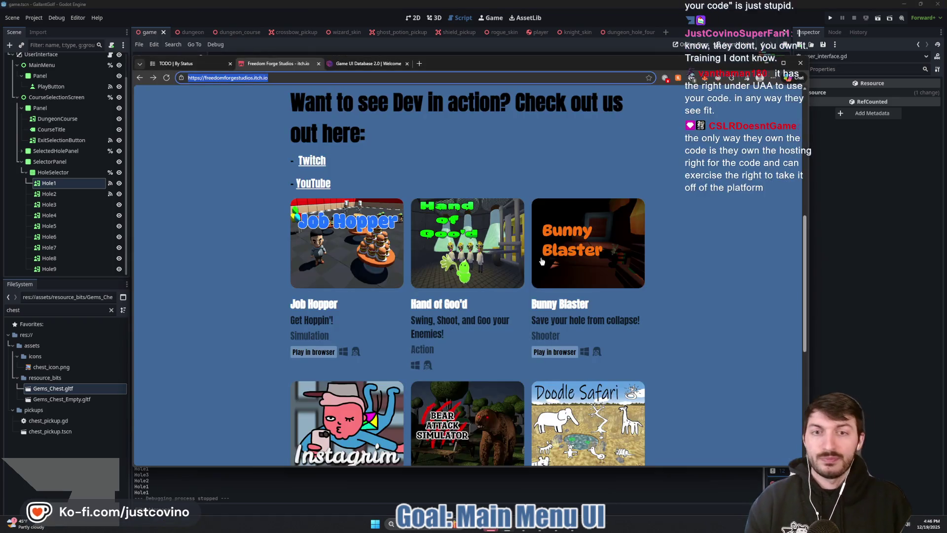
# Step: Search 'github UAA' in a new tab and check the cloudfoundry uaa result
pyautogui.click(371, 65)
pyautogui.click(419, 64)
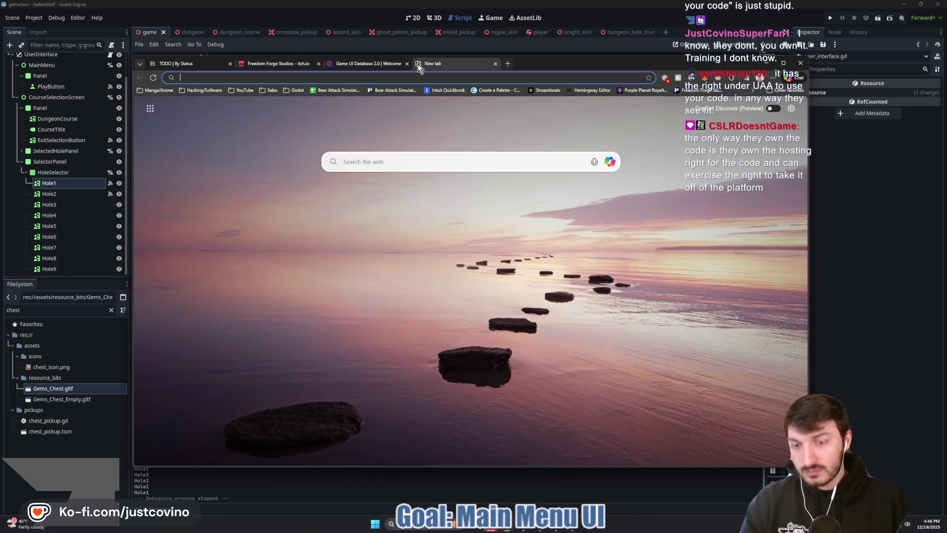
pyautogui.write('github UAA')
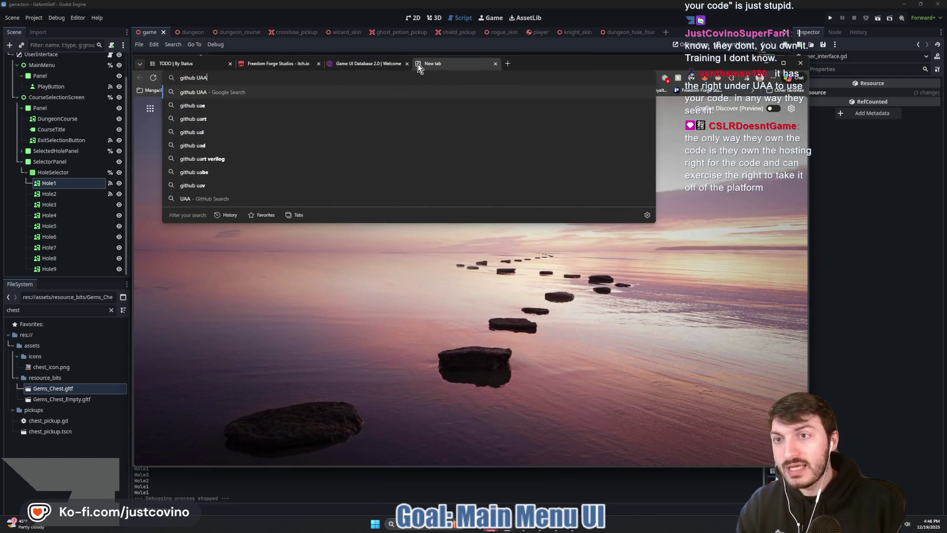
pyautogui.press('Return')
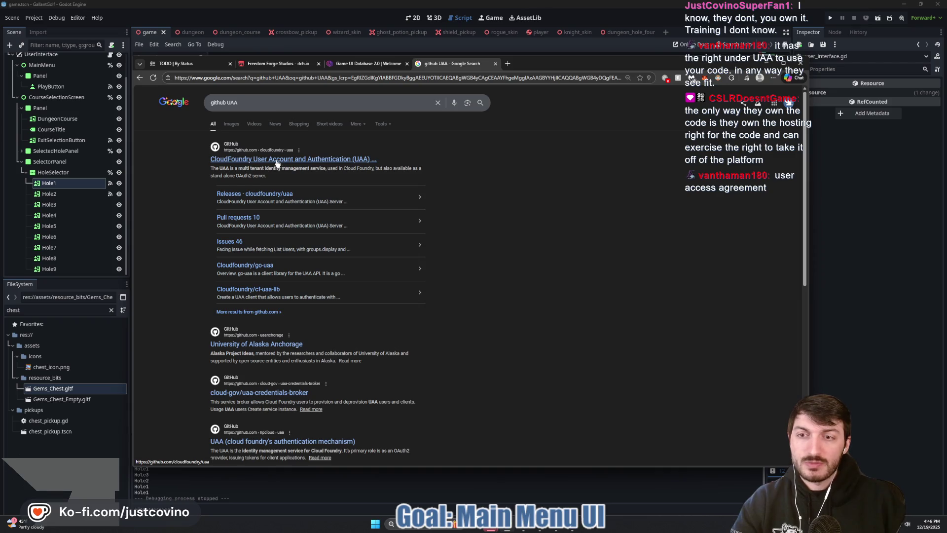
pyautogui.click(276, 159)
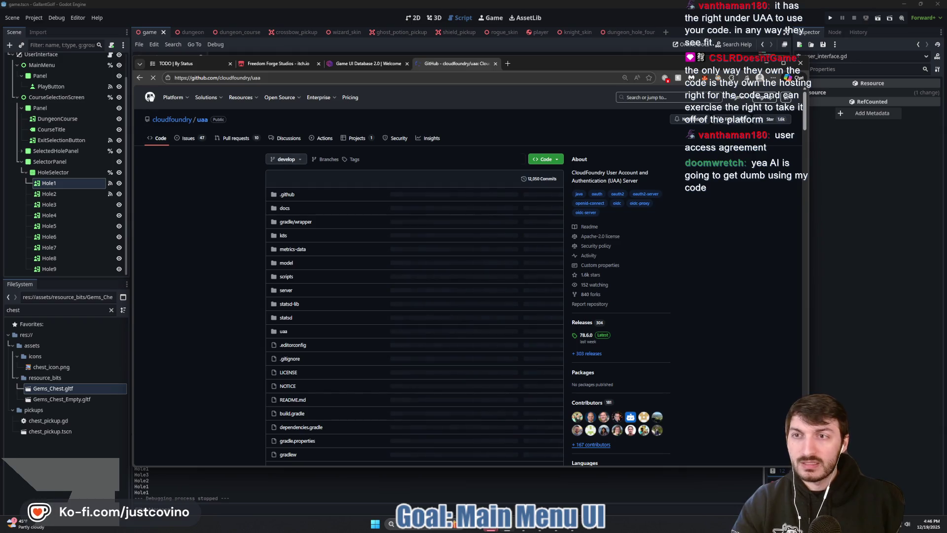
pyautogui.click(140, 78)
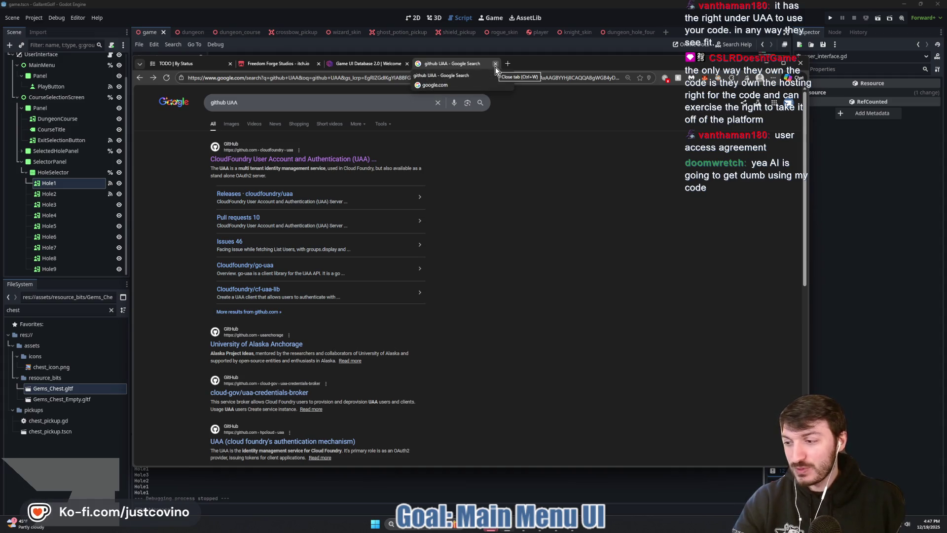
# Step: Change the search to 'github User access agreement'
pyautogui.click(269, 102)
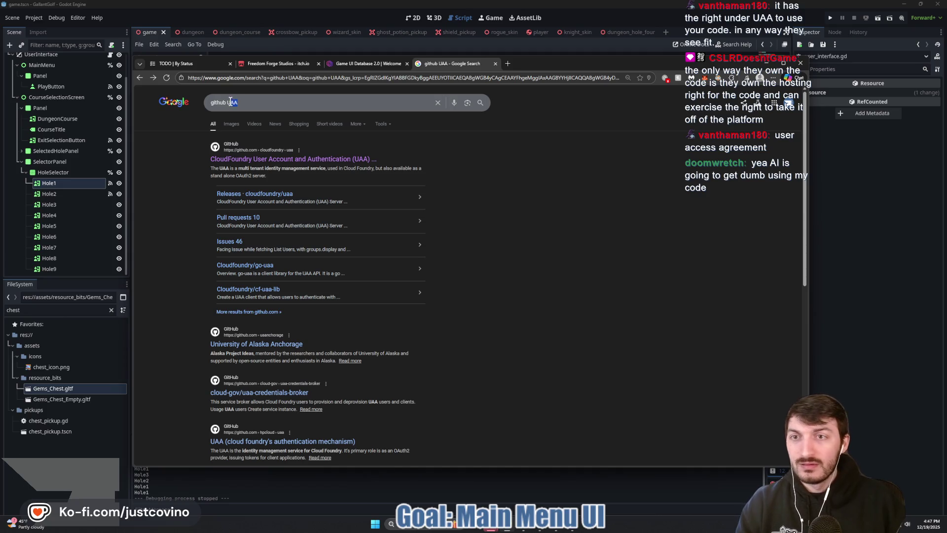
pyautogui.write('User acces')
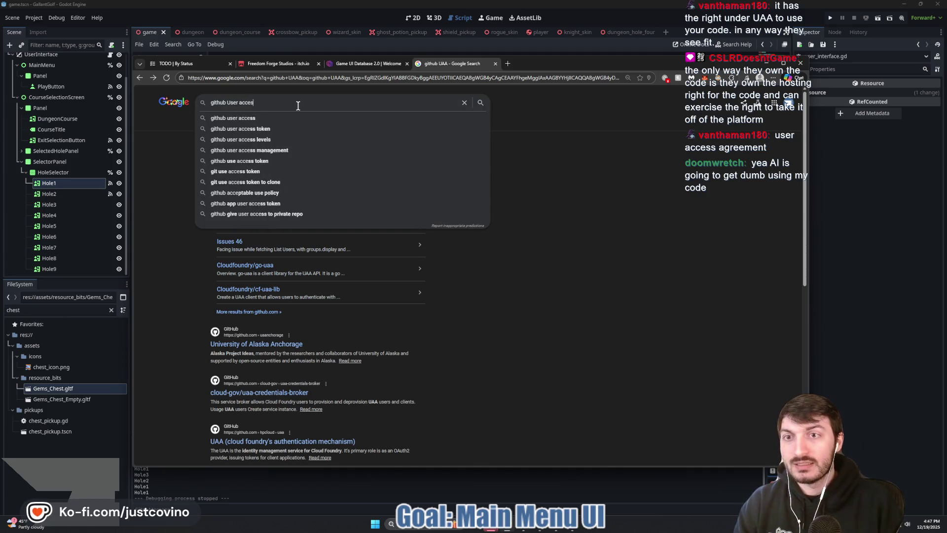
pyautogui.write('s agreement')
pyautogui.press('Return')
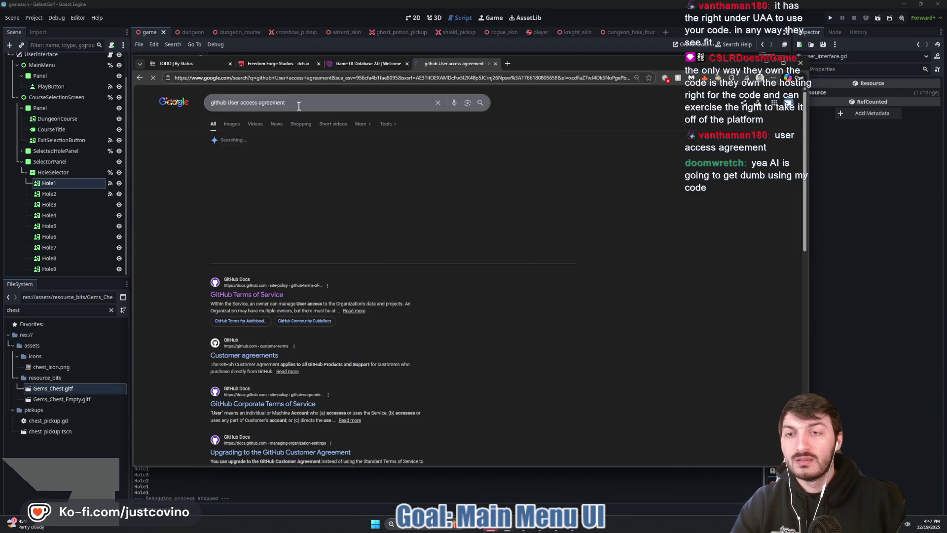
# Step: Open the GitHub Terms of Service, zoom in, and jump to D. User-Generated Content
pyautogui.click(269, 295)
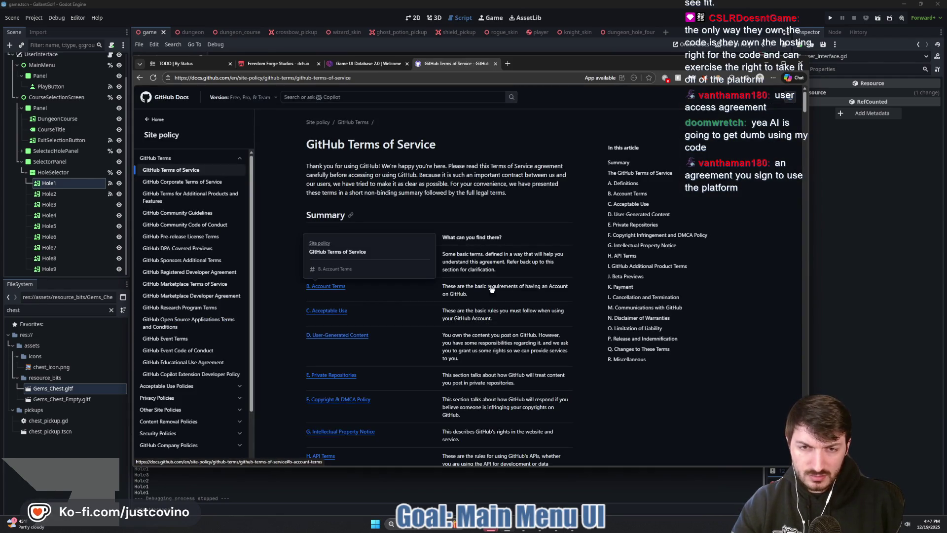
pyautogui.scroll(-2, 479, 282)
pyautogui.scroll(-5, 479, 282)
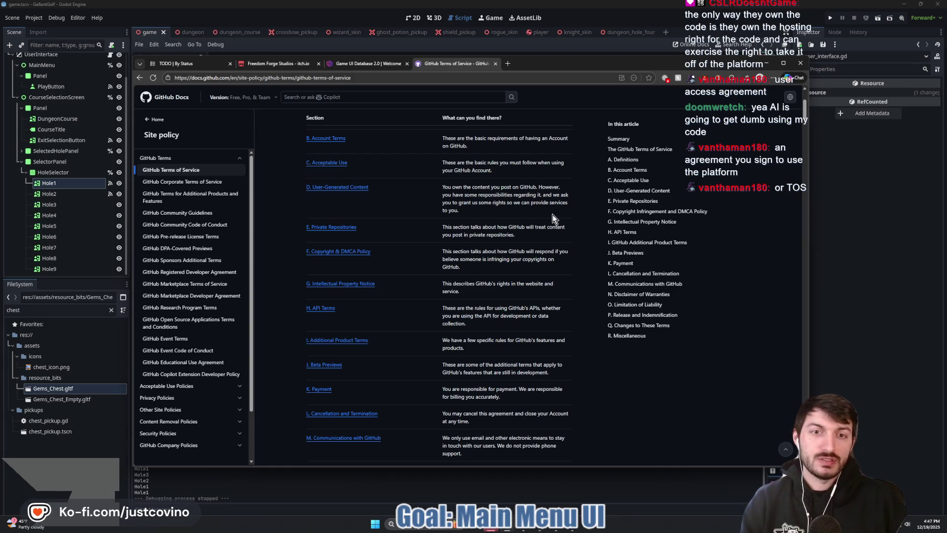
pyautogui.hotkey('ctrl', '+')
pyautogui.hotkey('ctrl', '+')
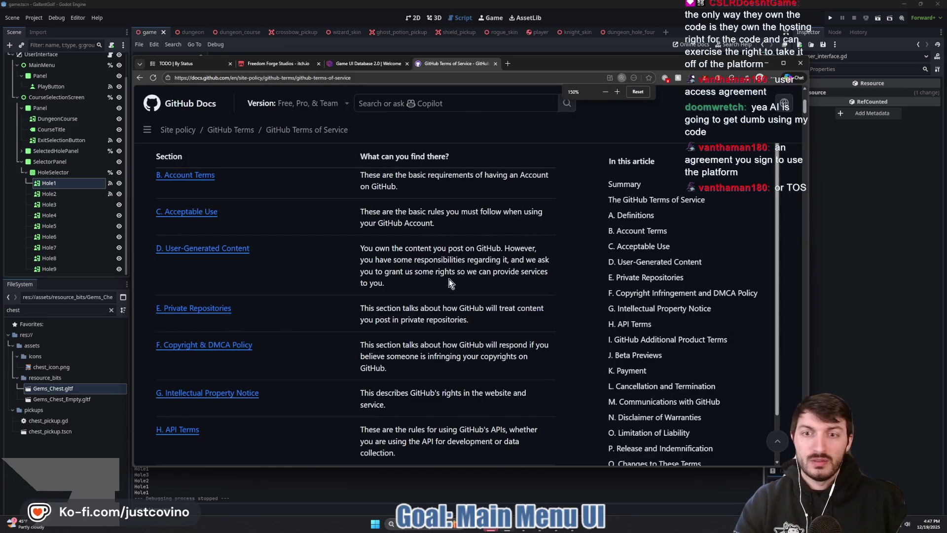
pyautogui.click(220, 252)
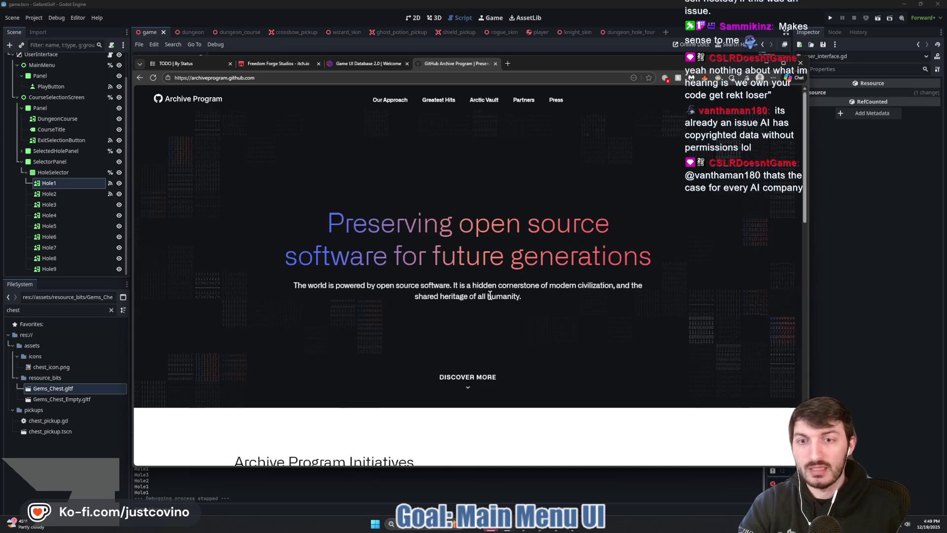
# Step: Browse the GitHub Archive Program page, then close it and go back to Godot's user_interface.gd
pyautogui.scroll(-5, 490, 295)
pyautogui.scroll(-3, 479, 302)
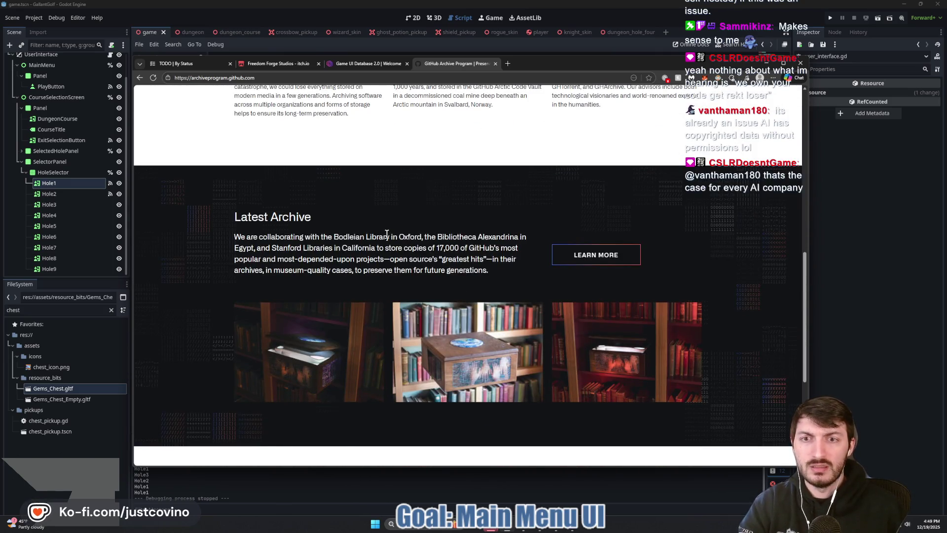
pyautogui.scroll(8, 438, 289)
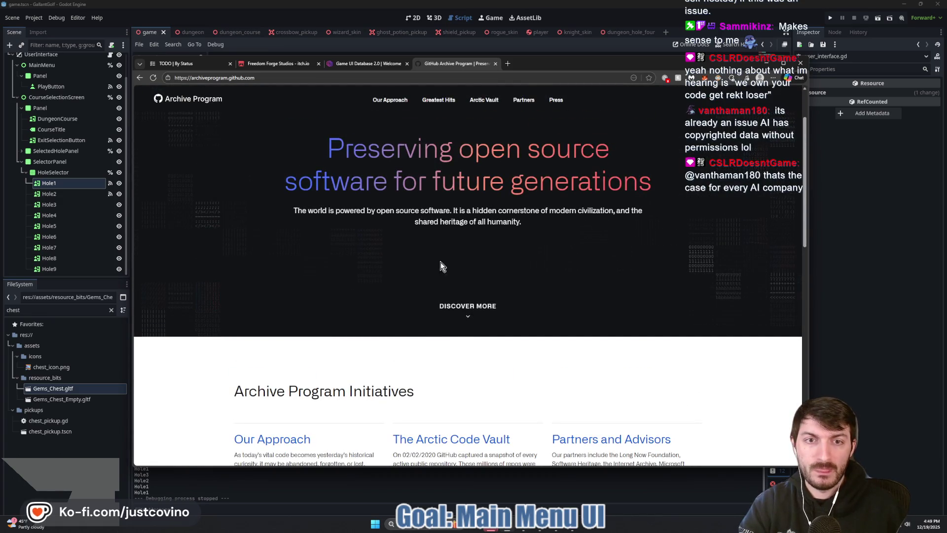
pyautogui.scroll(-3, 469, 261)
pyautogui.scroll(-2, 471, 262)
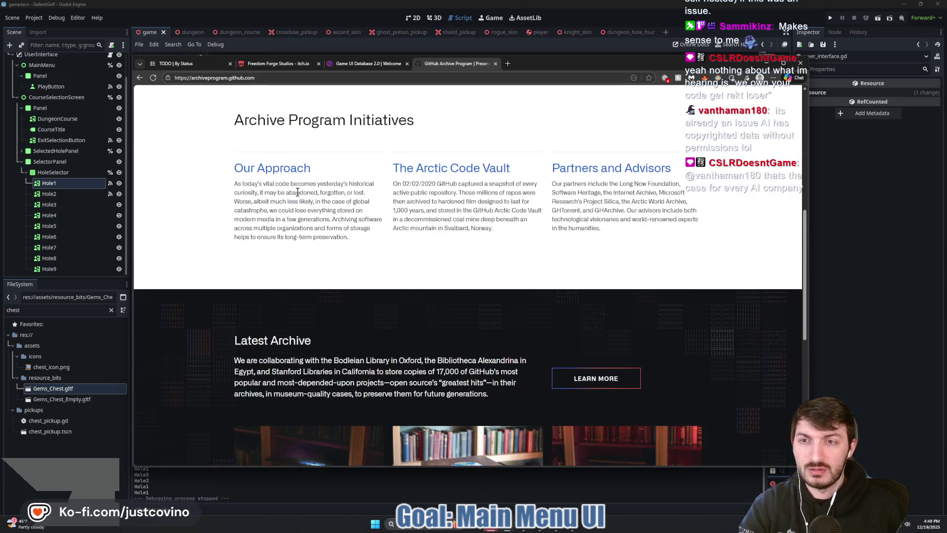
pyautogui.scroll(-3, 311, 242)
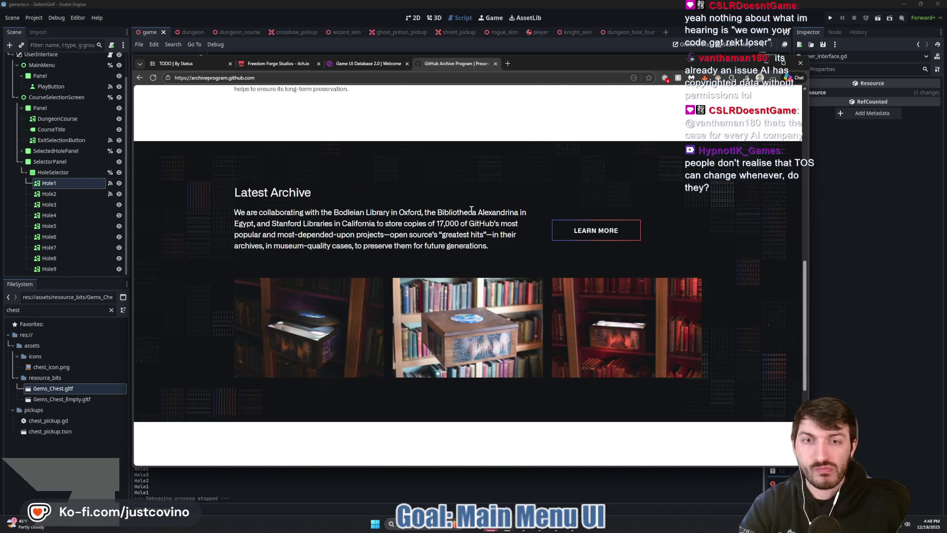
pyautogui.scroll(-4, 434, 230)
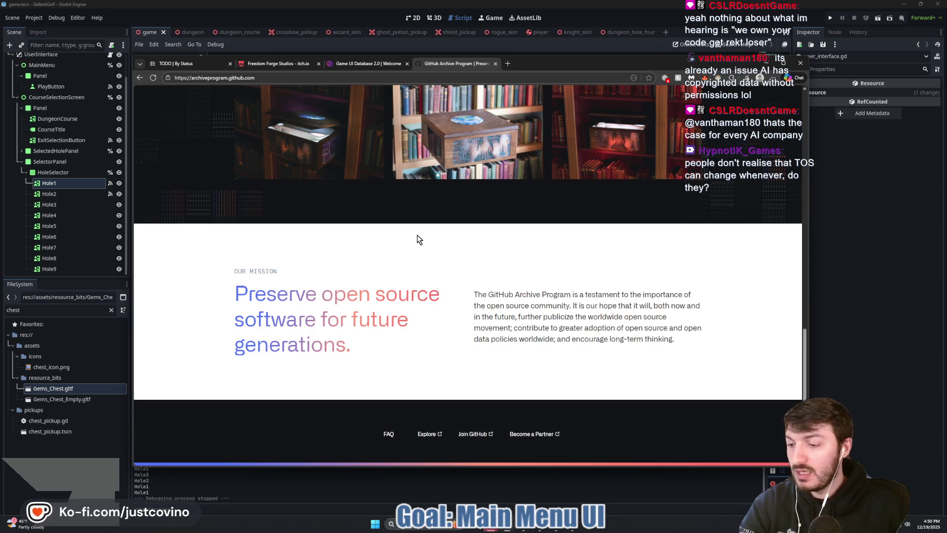
pyautogui.click(495, 63)
pyautogui.click(828, 233)
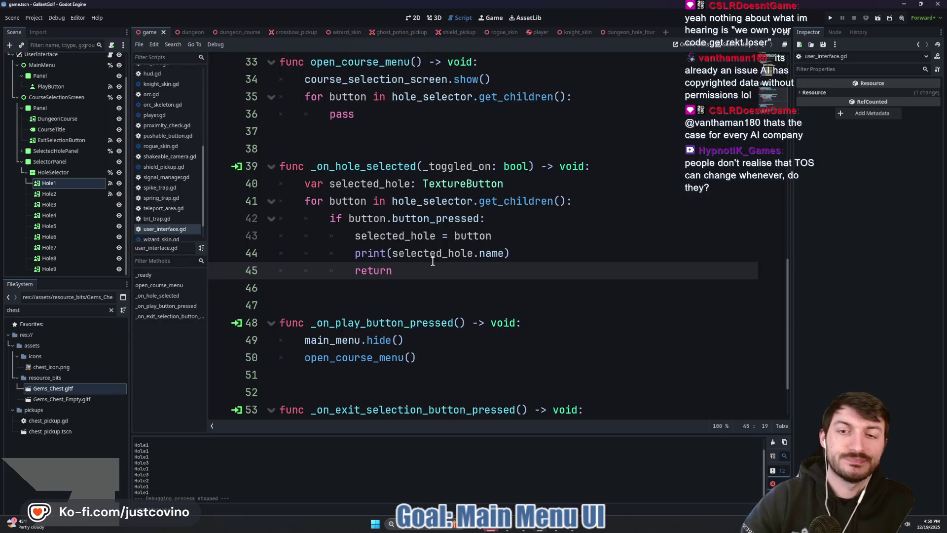
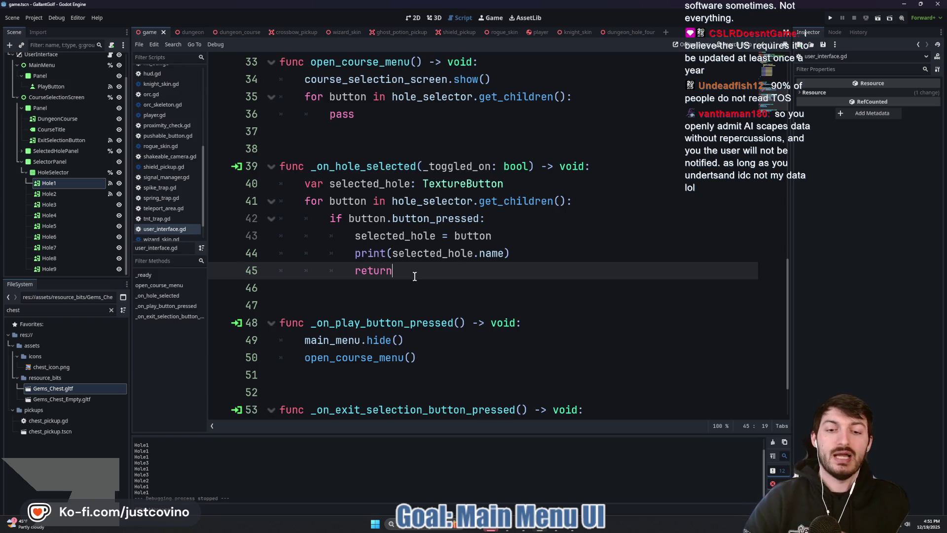
# Step: Bring up the icons folder window and close it again
pyautogui.moveTo(494, 527)
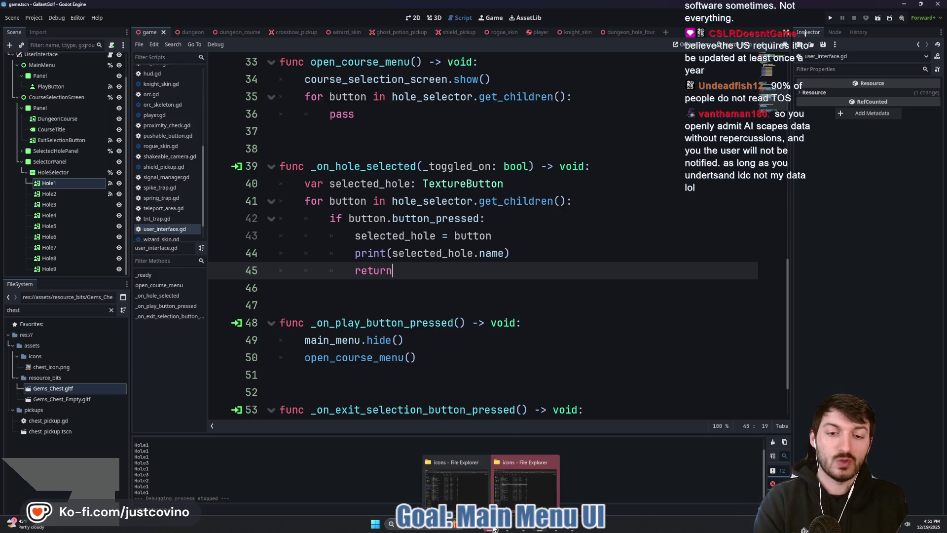
pyautogui.click(457, 478)
pyautogui.click(818, 120)
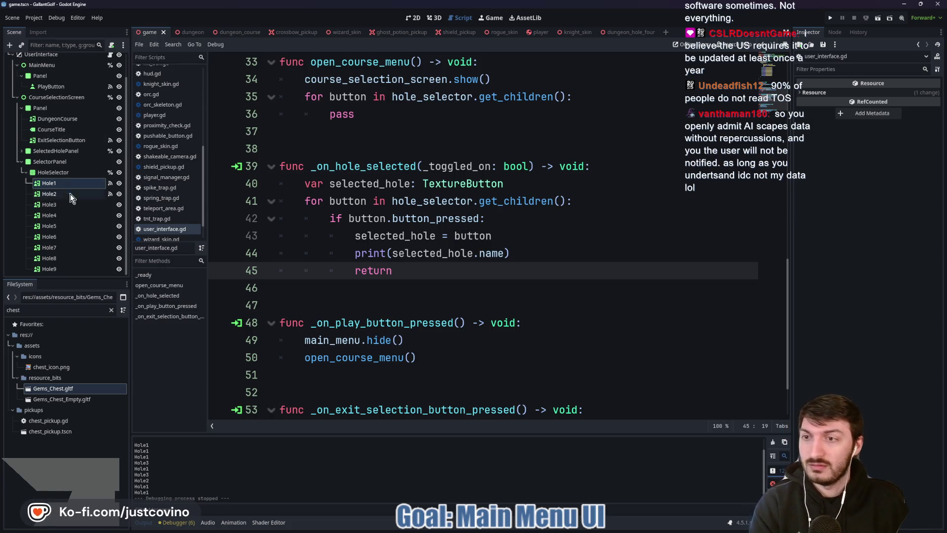
# Step: Start connecting Hole3's pressed signal to UserInterface and browse its receiver methods
pyautogui.click(64, 204)
pyautogui.click(838, 34)
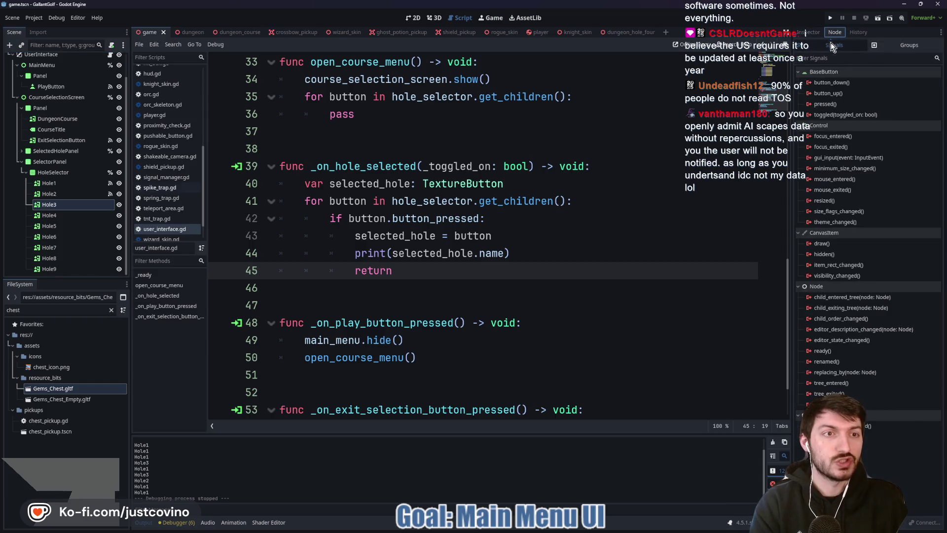
pyautogui.doubleClick(828, 104)
pyautogui.click(382, 256)
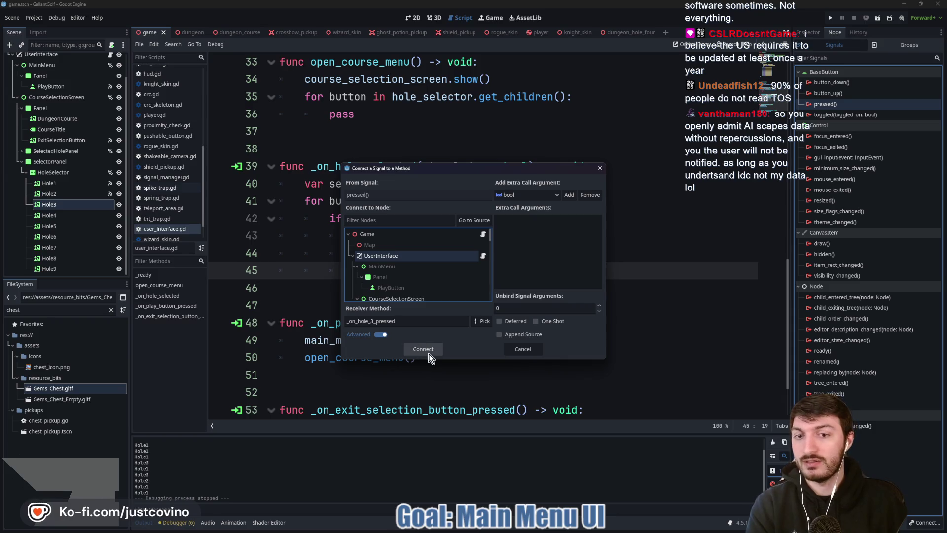
pyautogui.click(481, 321)
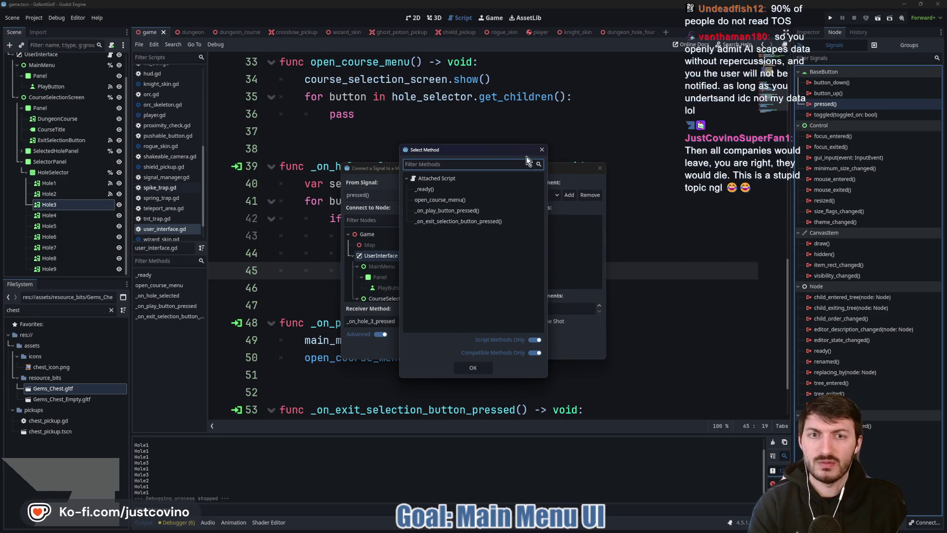
pyautogui.click(542, 150)
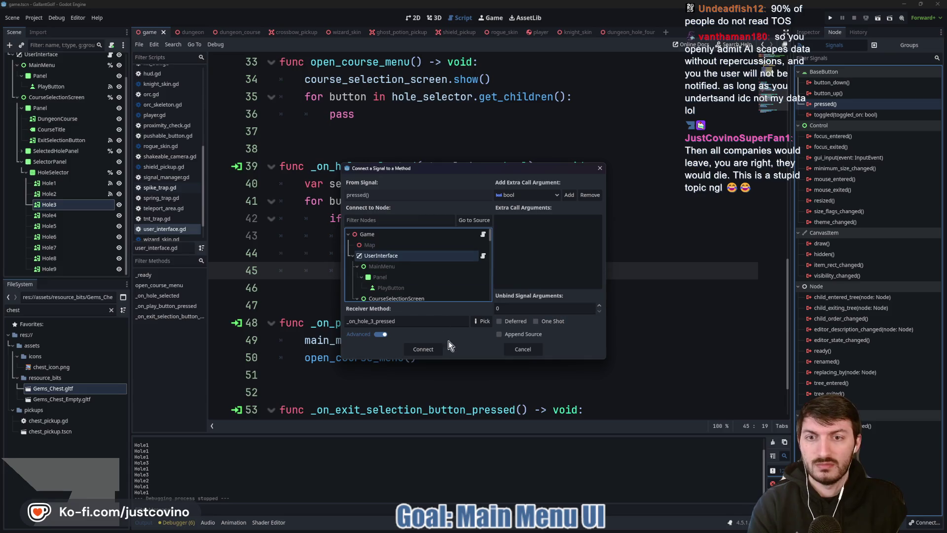
pyautogui.click(484, 321)
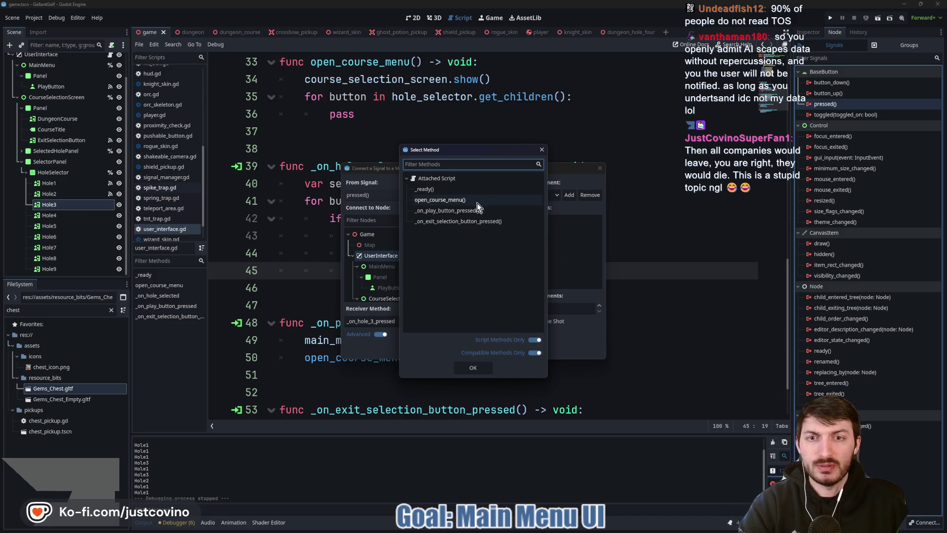
pyautogui.click(542, 151)
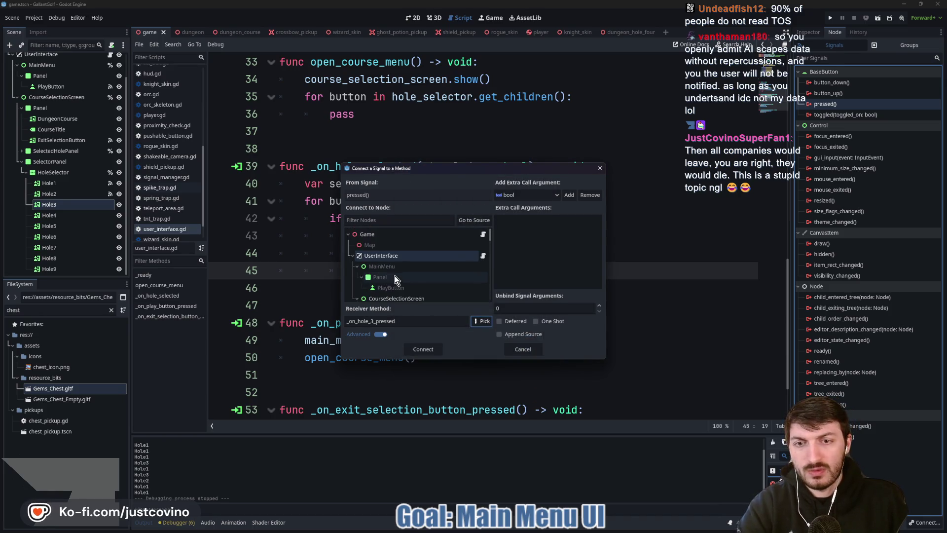
# Step: Connect pressed to _on_hole_selected with Compatible Methods Only turned off
pyautogui.click(380, 265)
pyautogui.click(380, 256)
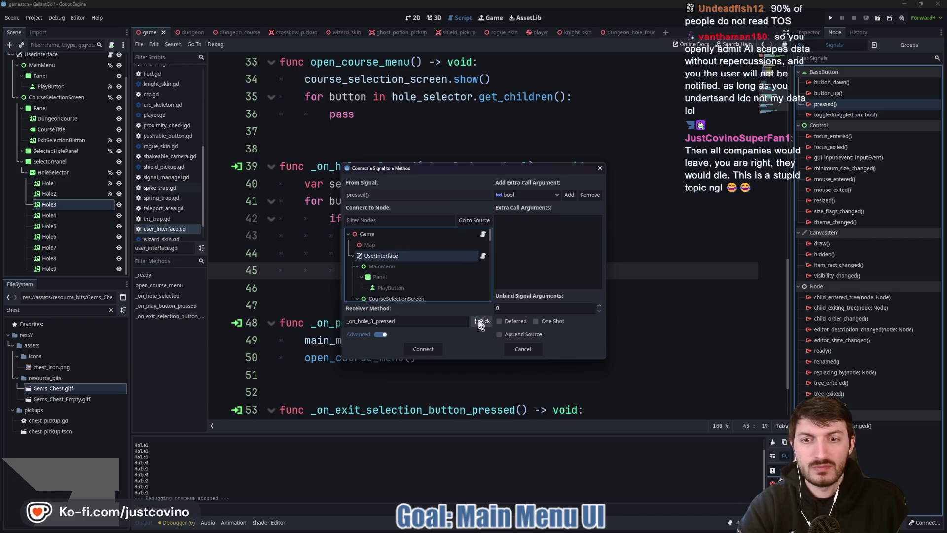
pyautogui.click(481, 321)
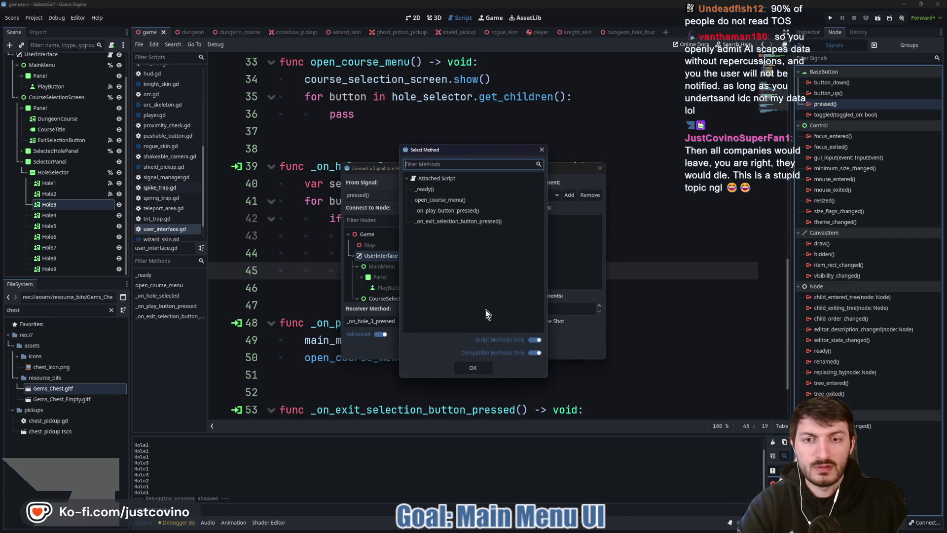
pyautogui.click(535, 353)
pyautogui.click(444, 210)
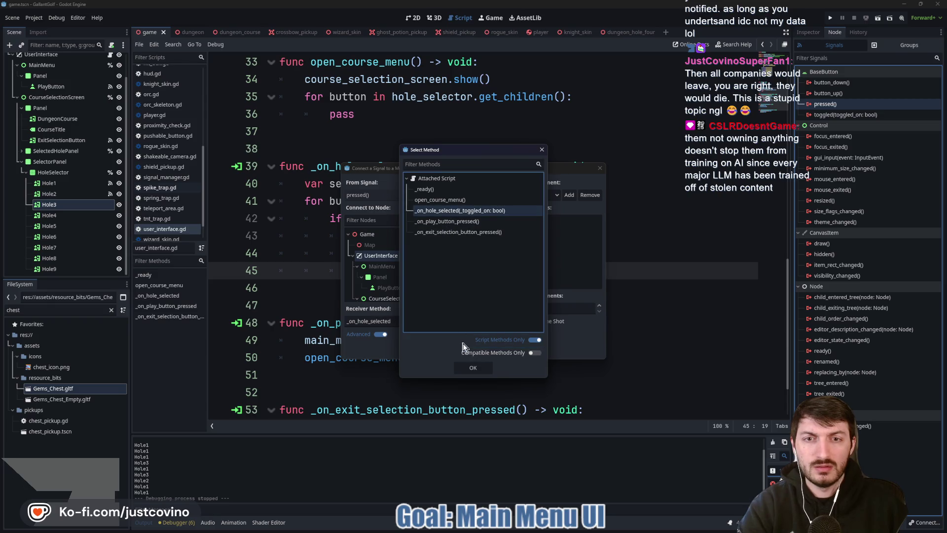
pyautogui.click(470, 368)
pyautogui.click(424, 349)
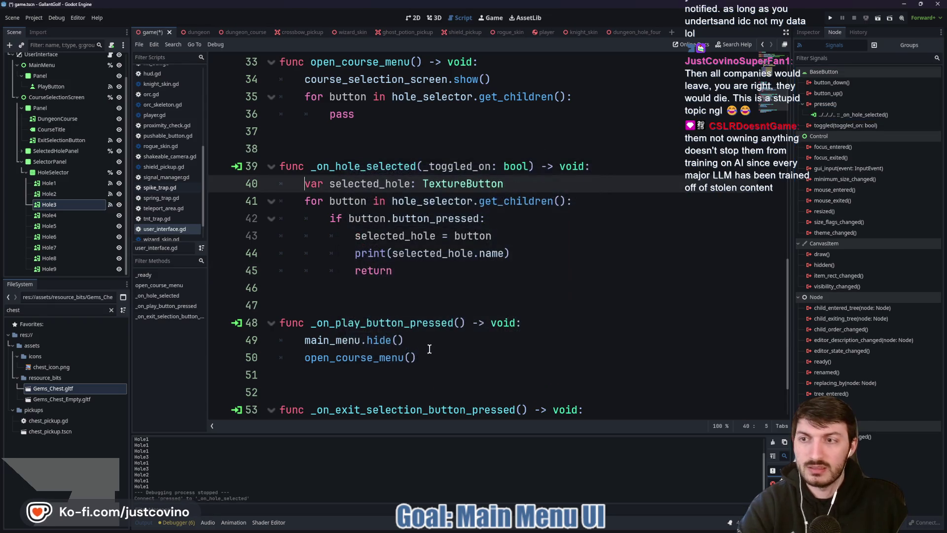
# Step: Swap Hole3's pressed connection for a toggled connection to _on_hole_selected and save
pyautogui.rightClick(849, 114)
pyautogui.click(866, 139)
pyautogui.doubleClick(844, 114)
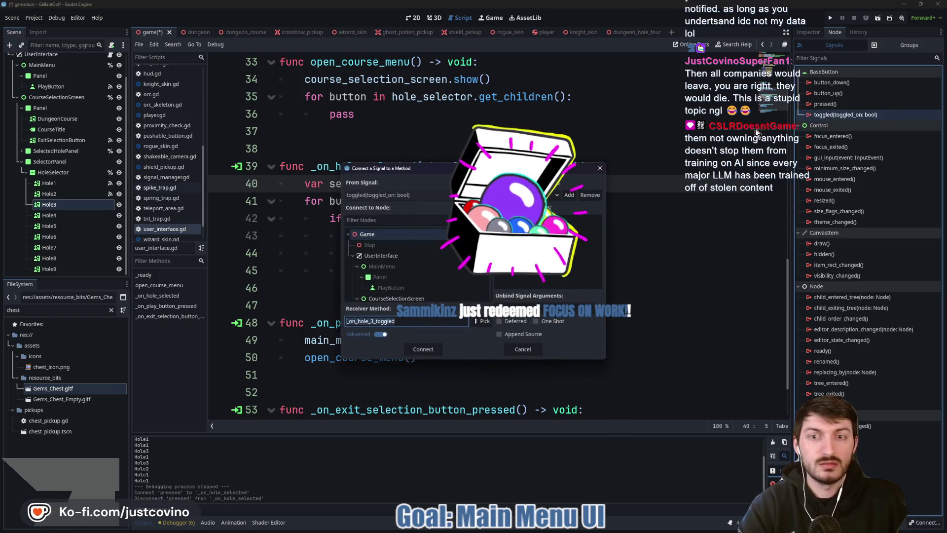
pyautogui.click(482, 321)
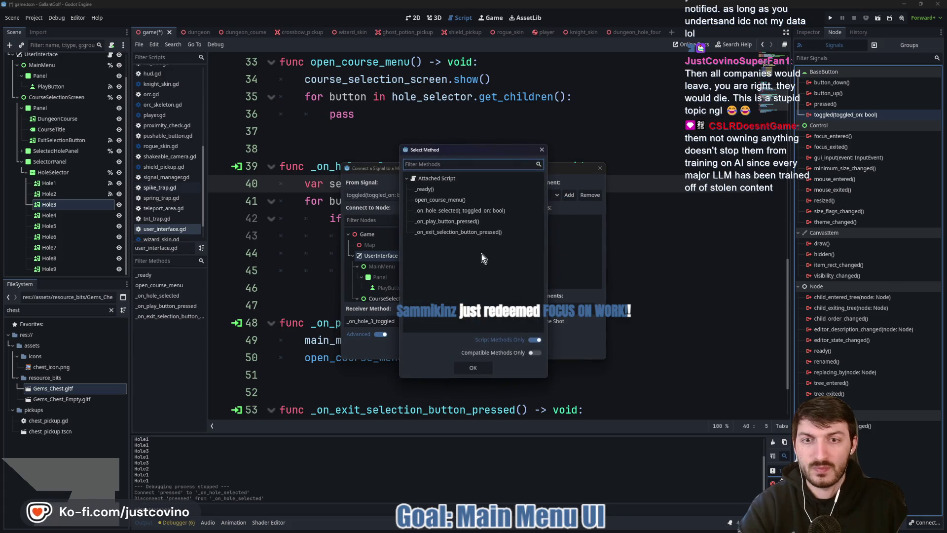
pyautogui.click(534, 352)
pyautogui.click(439, 189)
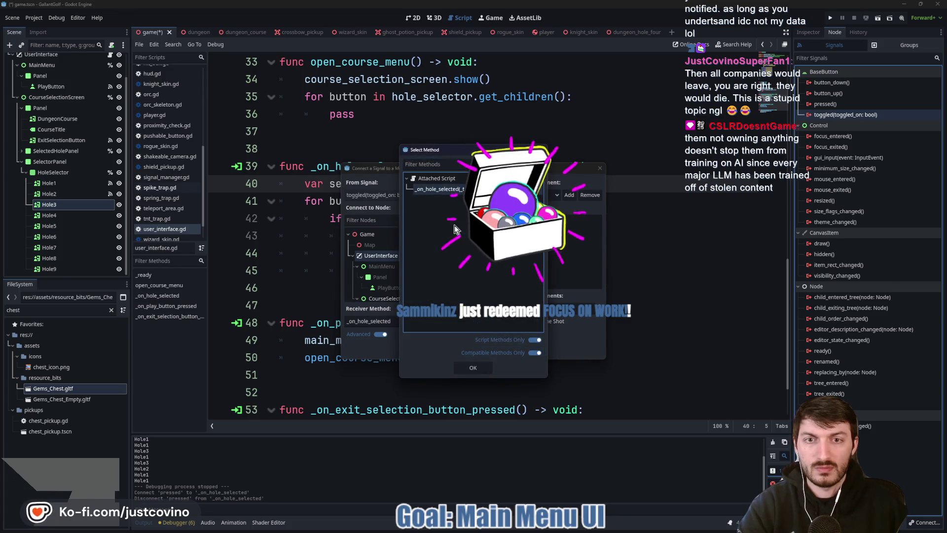
pyautogui.click(466, 372)
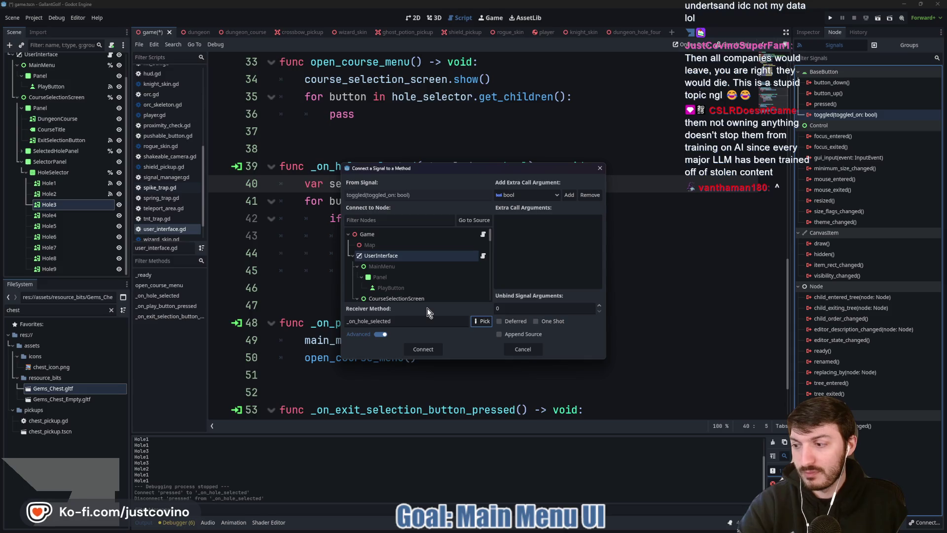
pyautogui.click(430, 346)
pyautogui.click(438, 272)
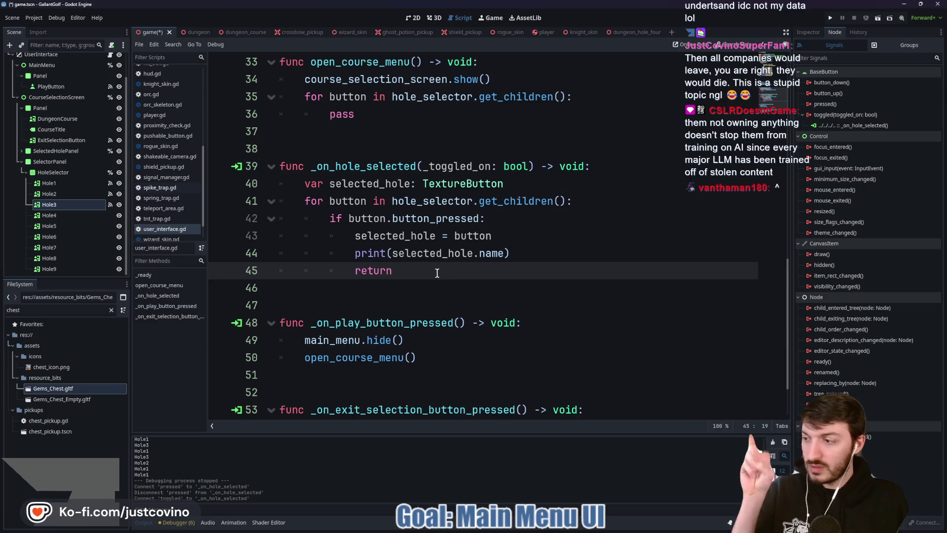
pyautogui.hotkey('ctrl', 's')
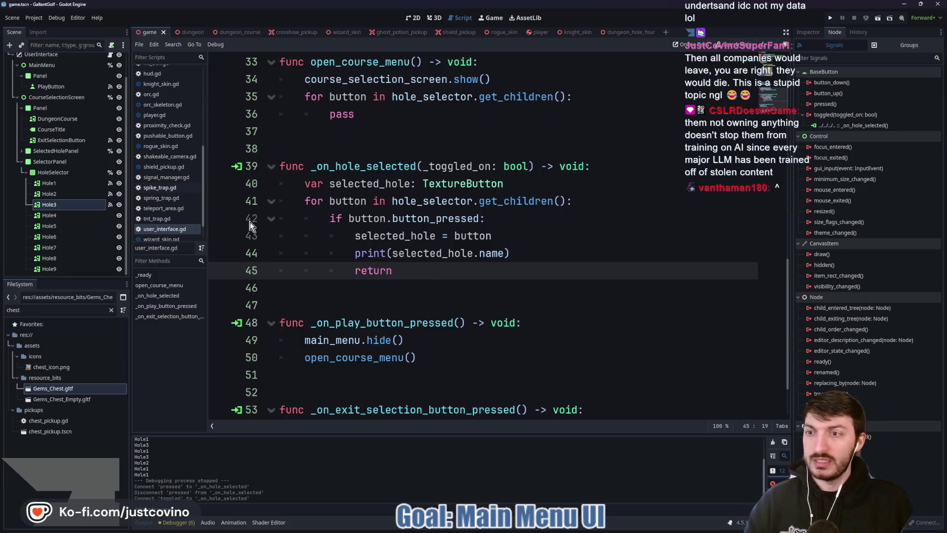
# Step: Connect Hole4's toggled signal to _on_hole_selected, save, and run the game with F5
pyautogui.click(49, 215)
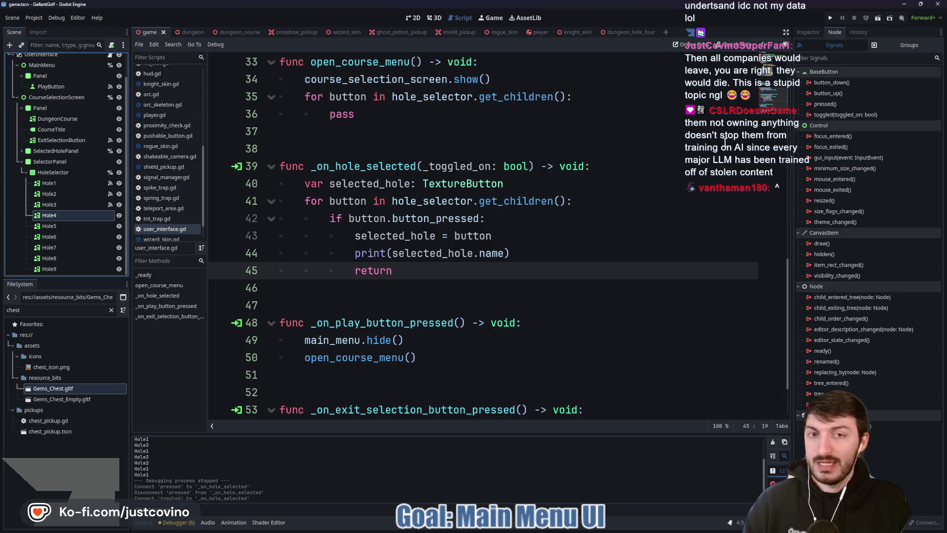
pyautogui.click(839, 117)
pyautogui.doubleClick(839, 116)
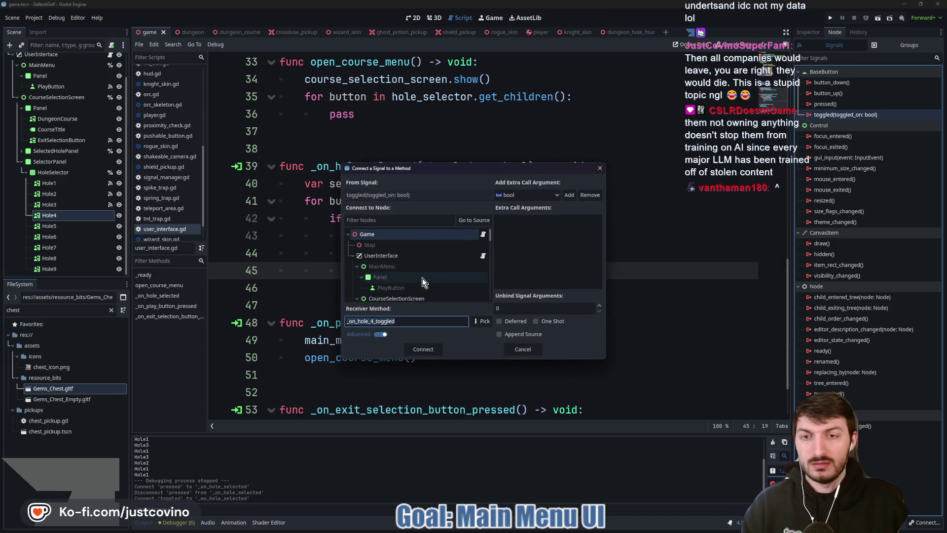
pyautogui.click(404, 257)
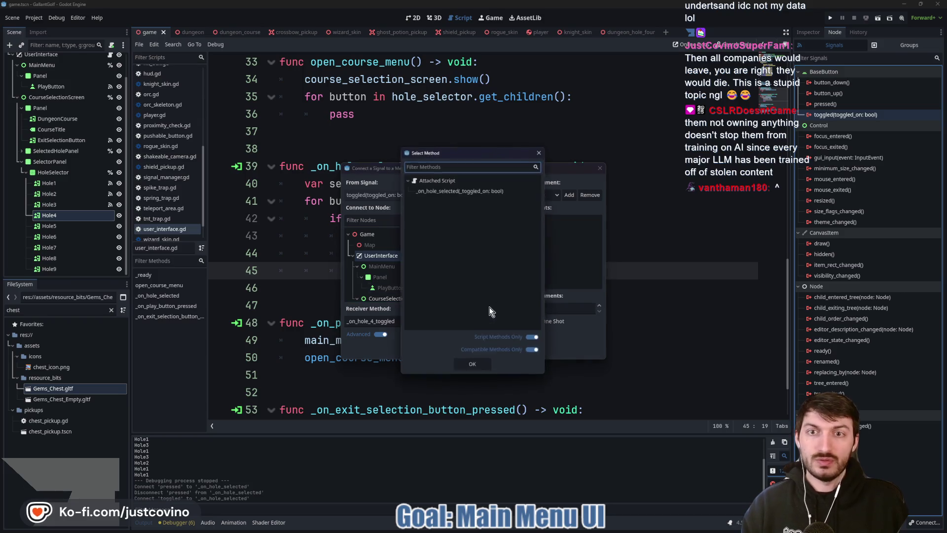
pyautogui.click(482, 322)
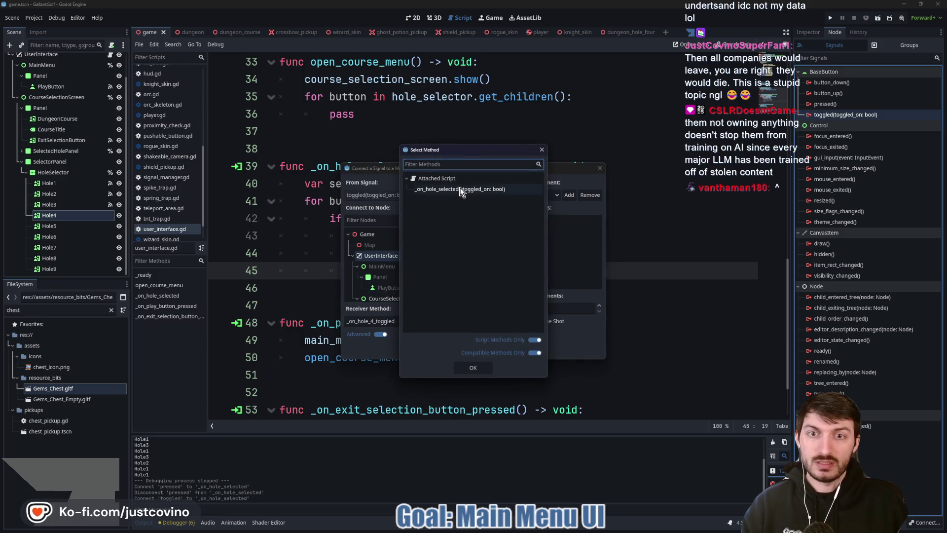
pyautogui.click(473, 368)
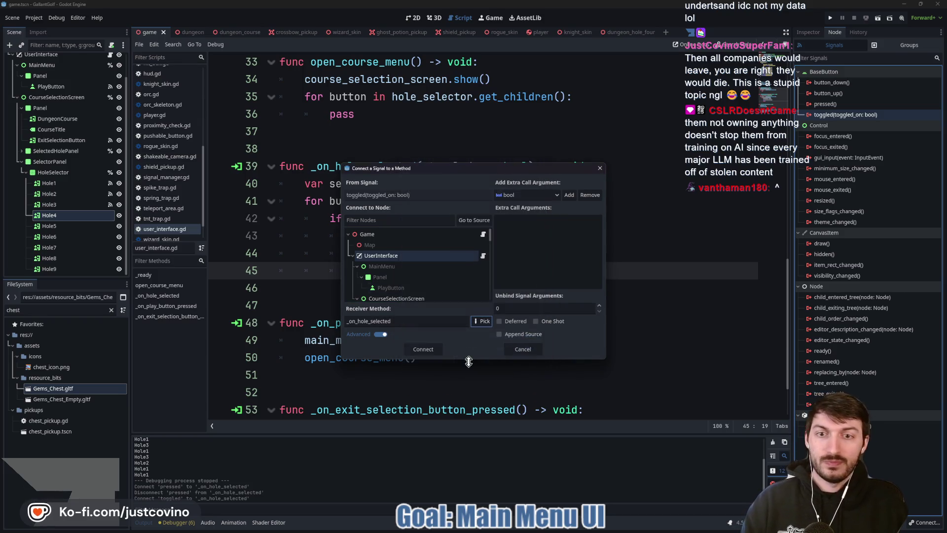
pyautogui.click(423, 349)
pyautogui.hotkey('ctrl', 's')
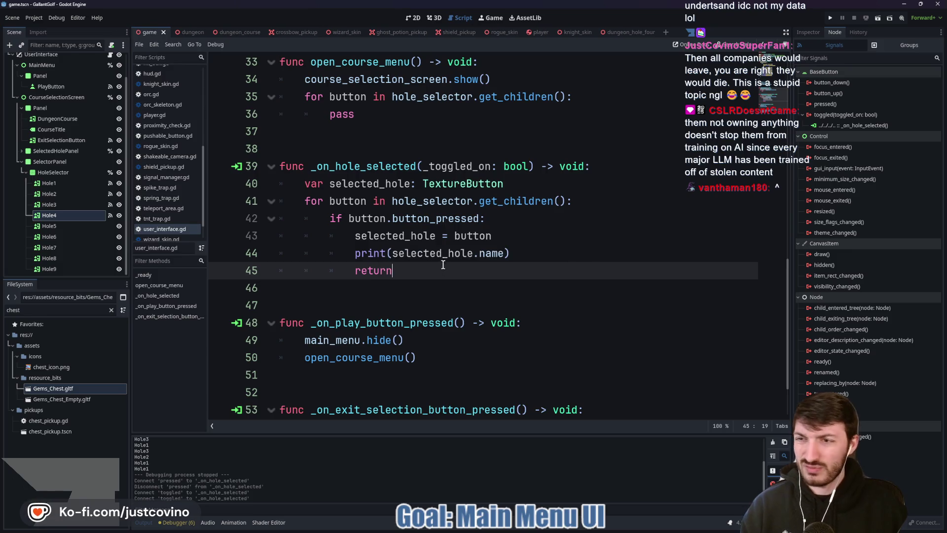
pyautogui.press('F5')
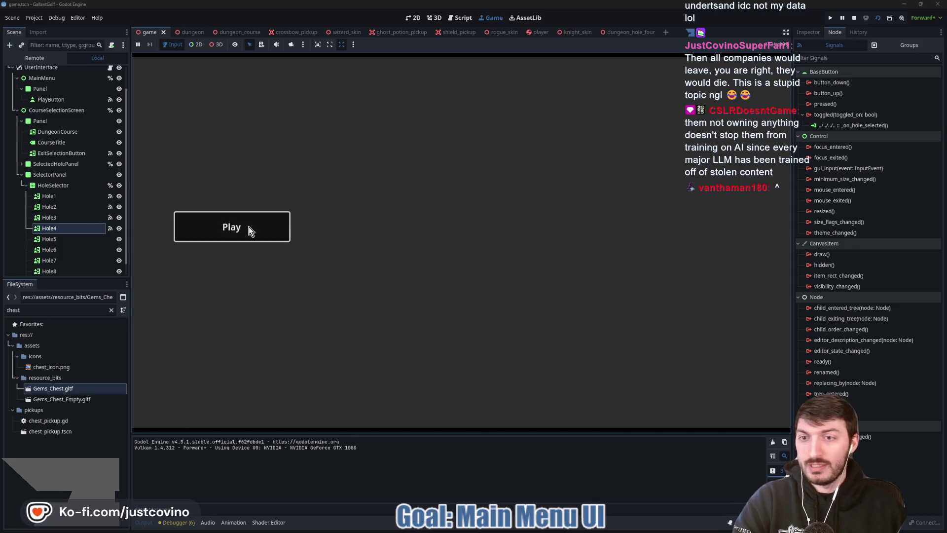
# Step: Open the course screen, select the first hole, and check the Debugger's Misc and Errors tabs
pyautogui.click(249, 228)
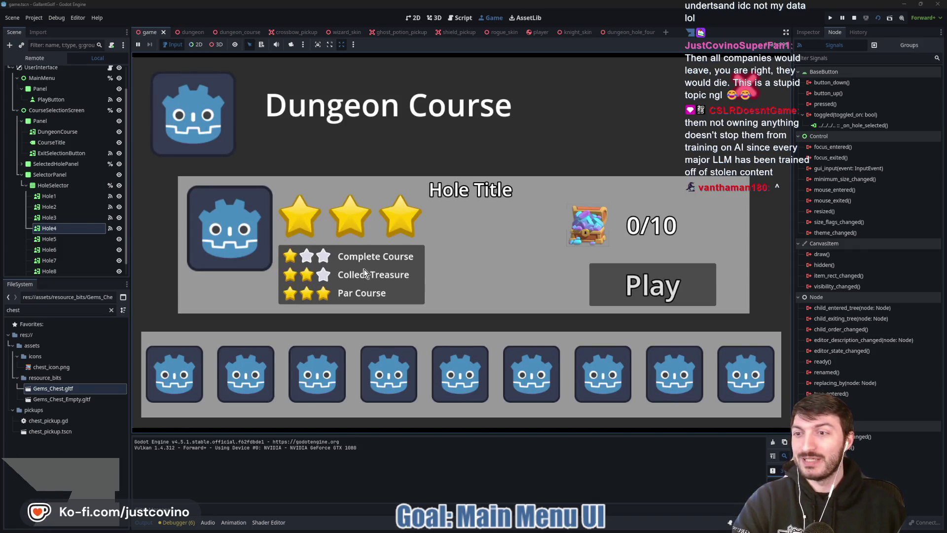
pyautogui.click(184, 366)
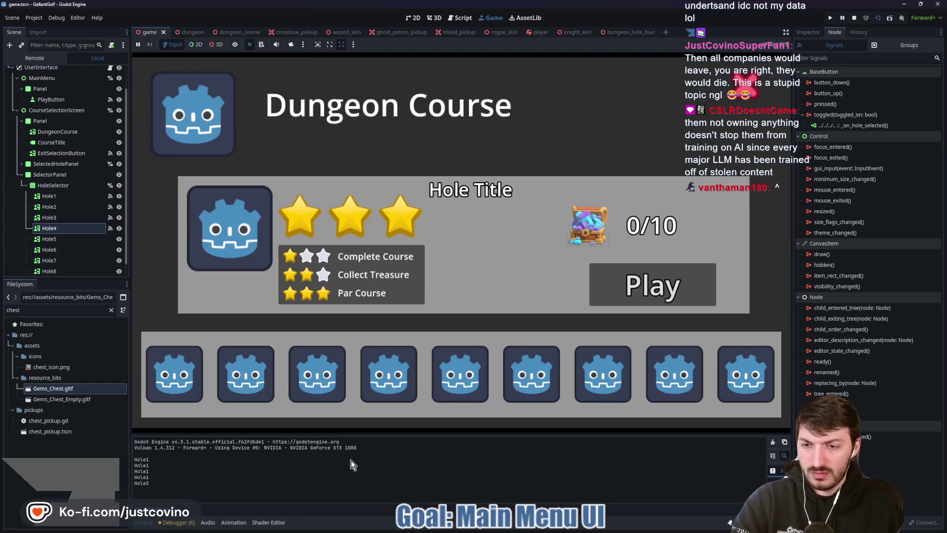
pyautogui.click(178, 522)
pyautogui.click(375, 430)
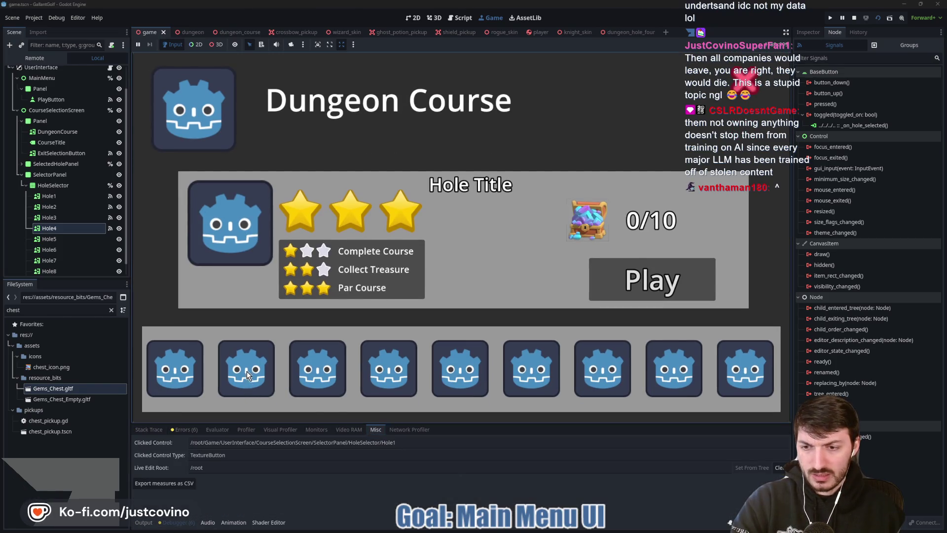
pyautogui.click(158, 428)
pyautogui.click(179, 429)
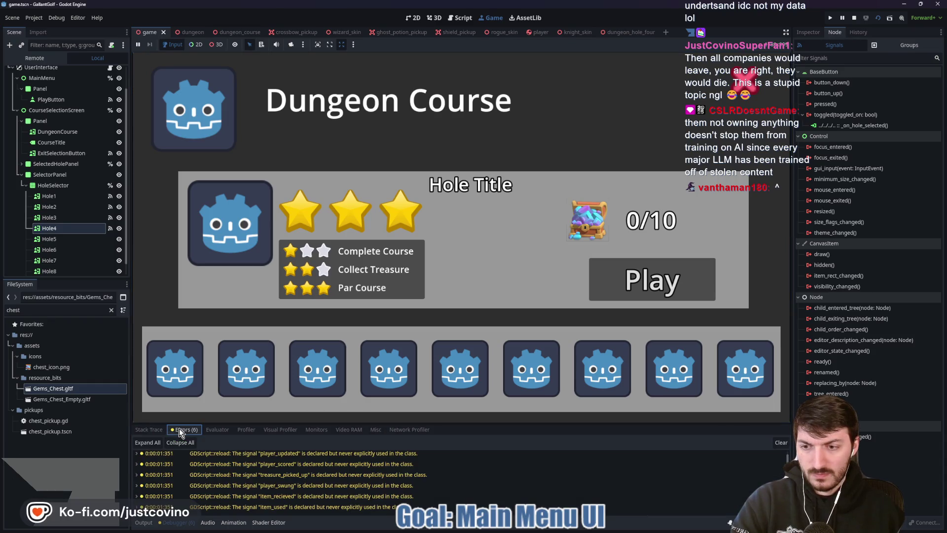
pyautogui.click(144, 521)
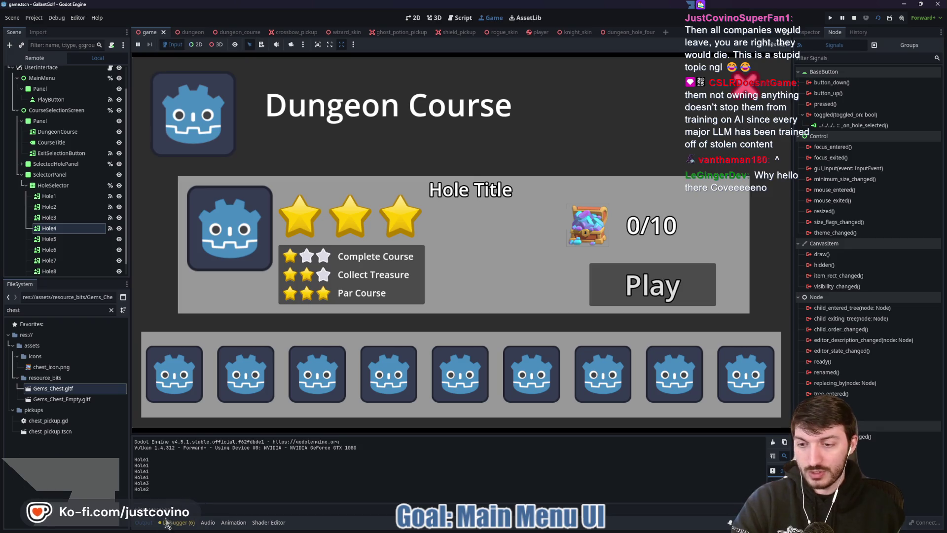
pyautogui.click(144, 522)
pyautogui.click(171, 524)
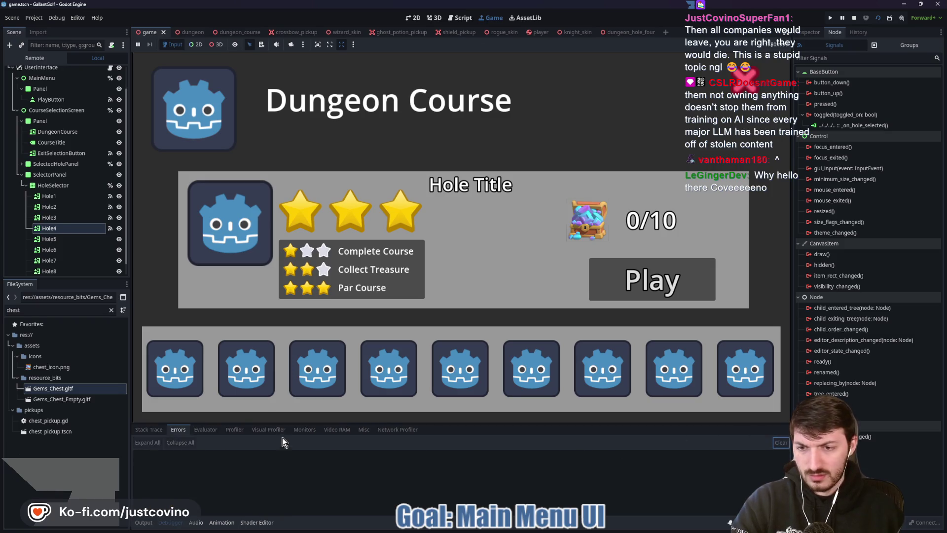
# Step: Pick the second and third holes, check their printed names in Output, and stop the game
pyautogui.click(404, 432)
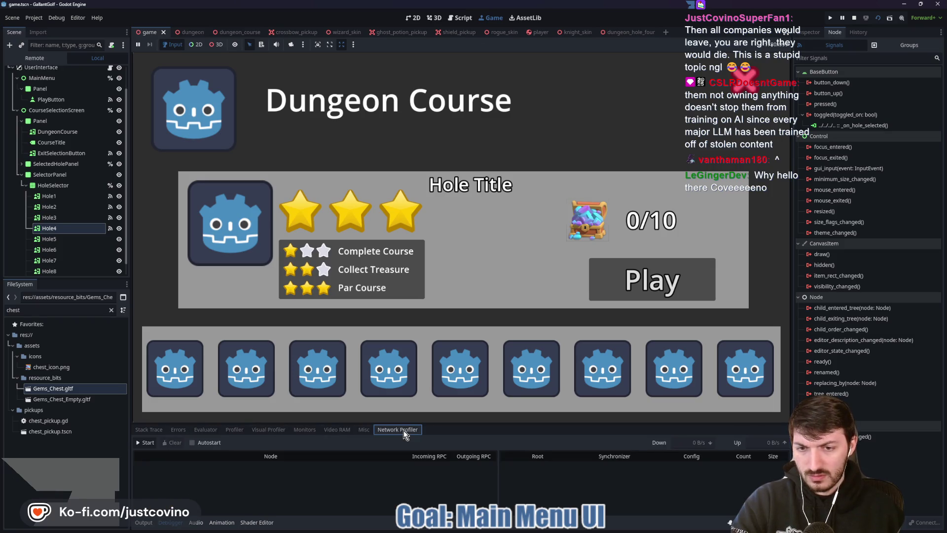
pyautogui.click(364, 429)
pyautogui.click(317, 381)
pyautogui.click(318, 379)
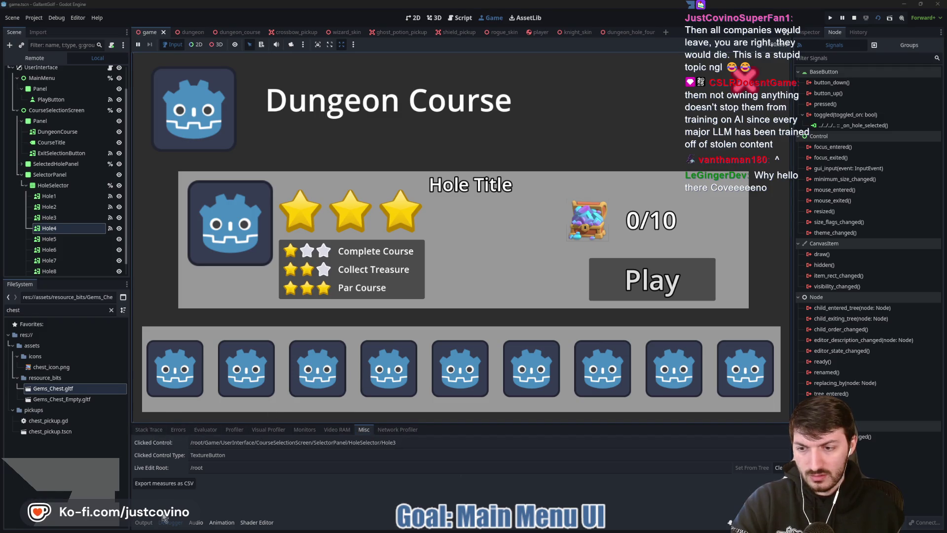
pyautogui.click(142, 522)
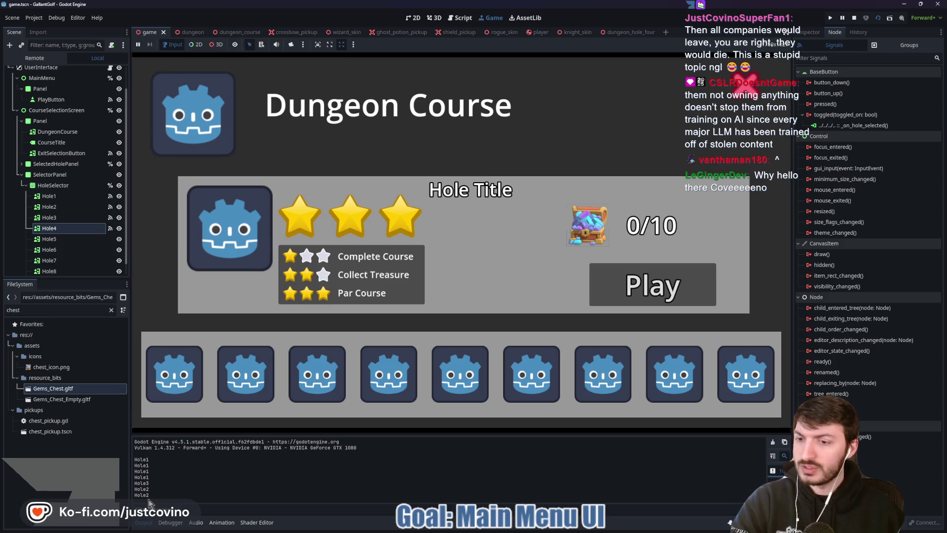
pyautogui.click(854, 19)
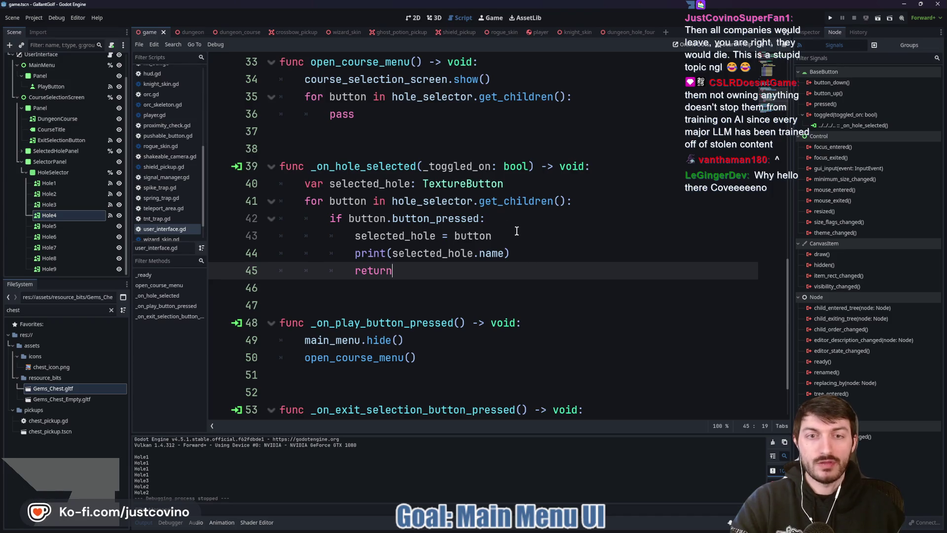
# Step: Give Hole1 a new ButtonGroup with Allow Unpress enabled
pyautogui.click(807, 33)
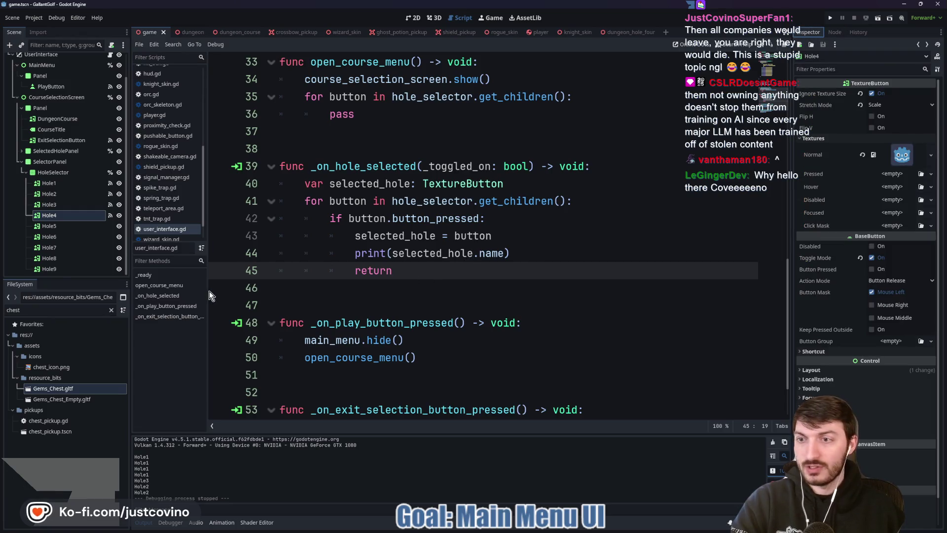
pyautogui.click(63, 183)
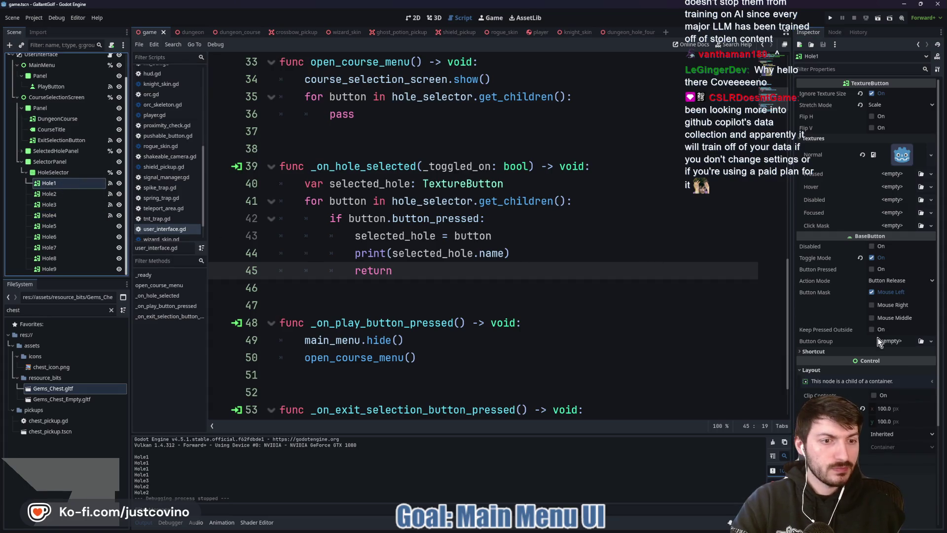
pyautogui.click(891, 341)
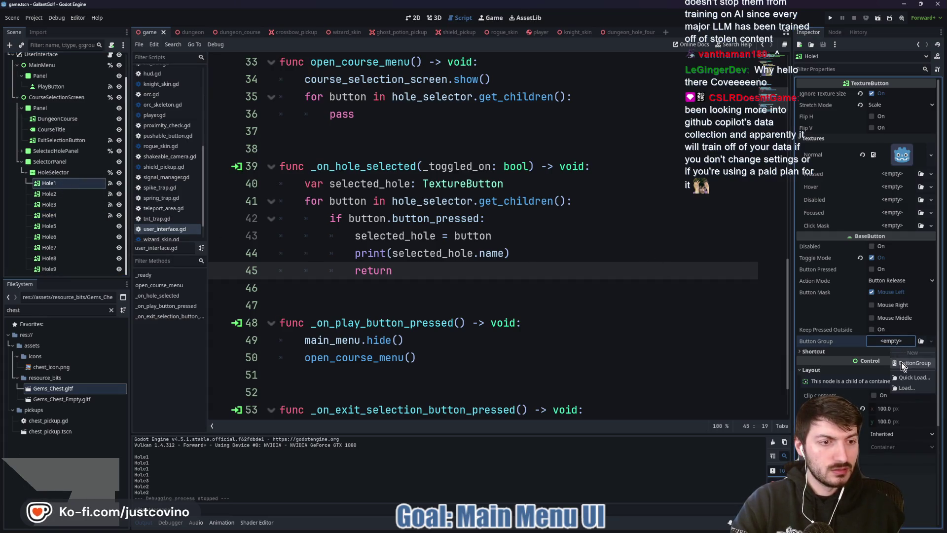
pyautogui.click(901, 362)
pyautogui.click(891, 342)
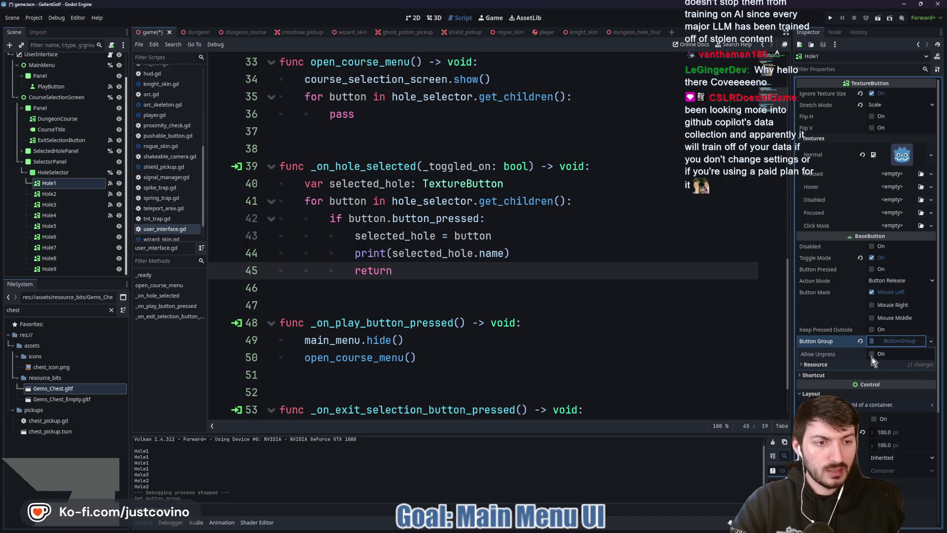
pyautogui.click(871, 354)
# Step: Save the button group as hole_selection_button_group.tres in res://resources
pyautogui.rightClick(886, 342)
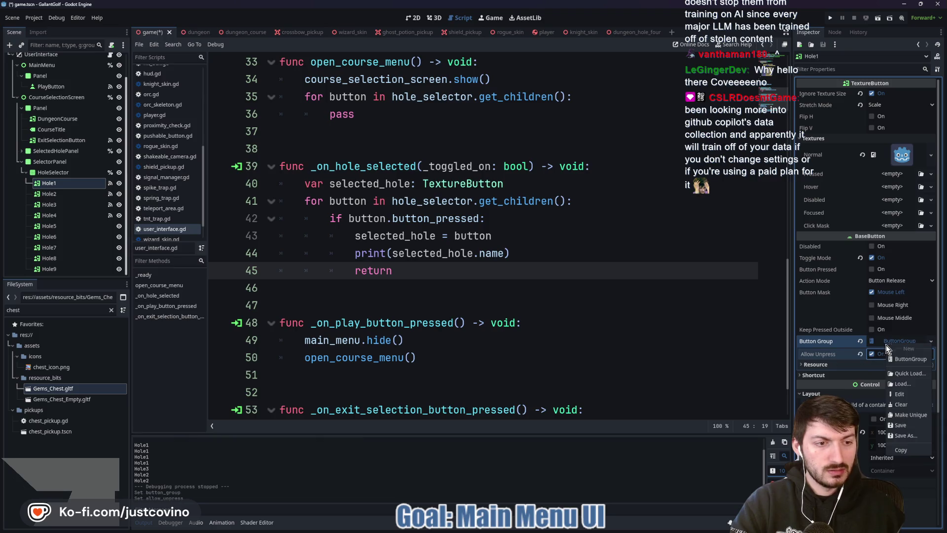
pyautogui.click(907, 428)
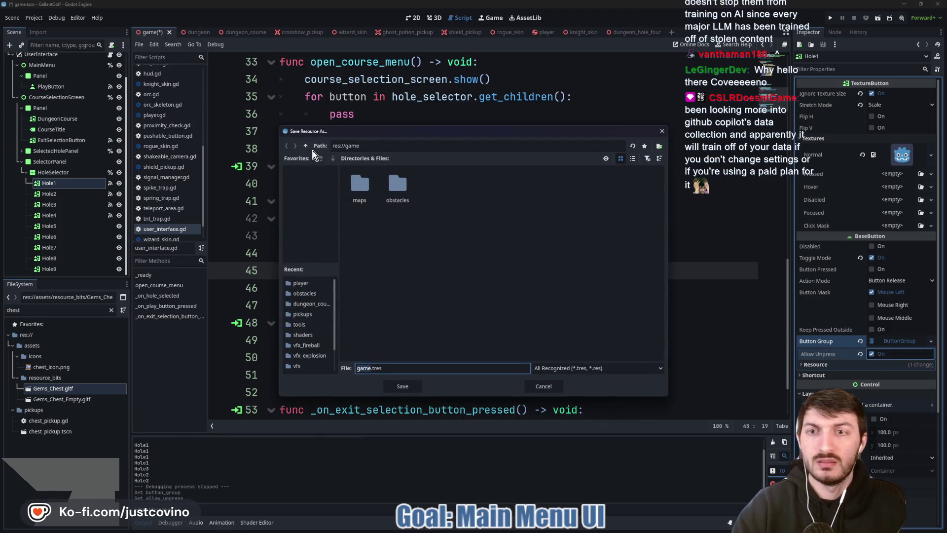
pyautogui.click(306, 146)
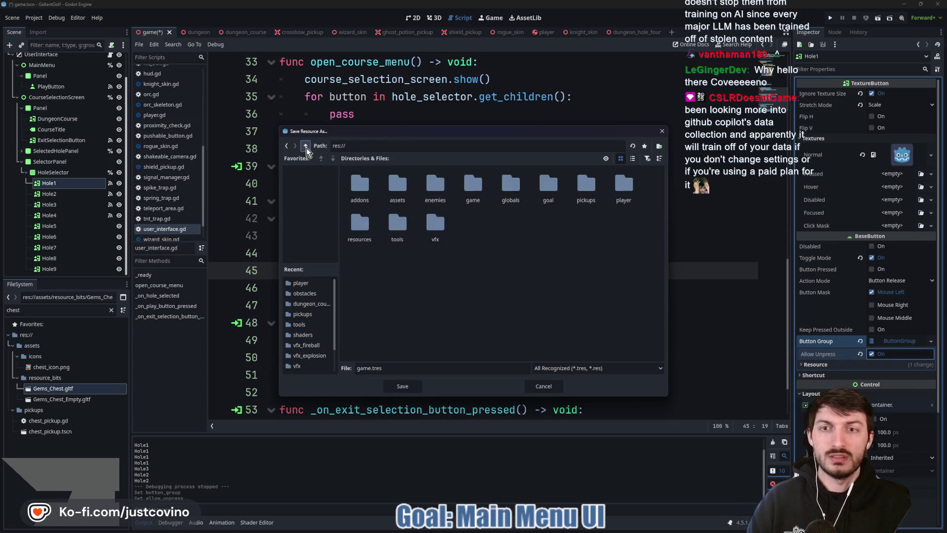
pyautogui.doubleClick(360, 226)
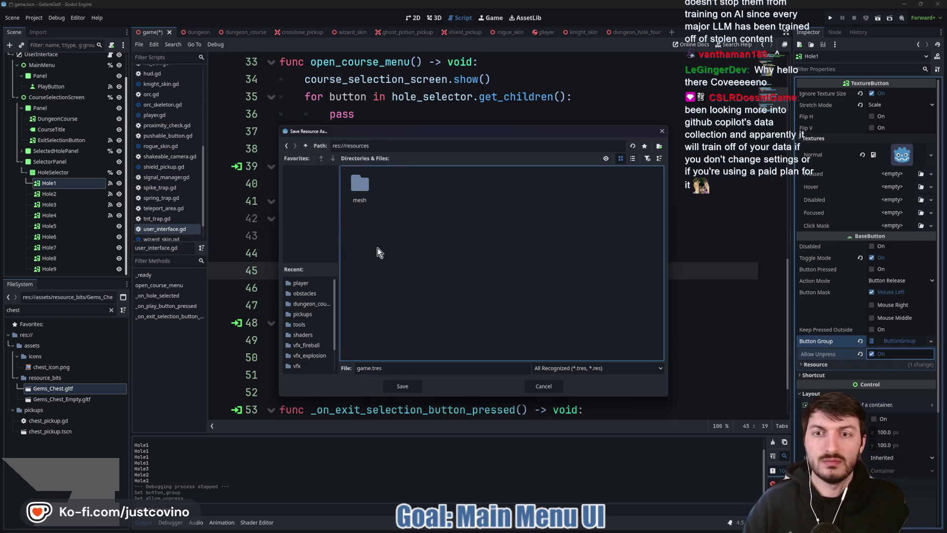
pyautogui.click(371, 368)
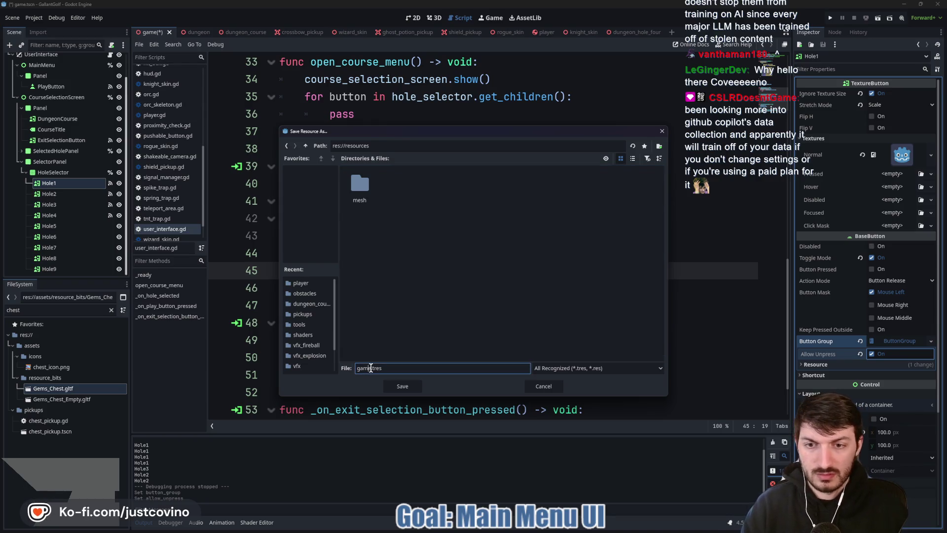
pyautogui.doubleClick(370, 368)
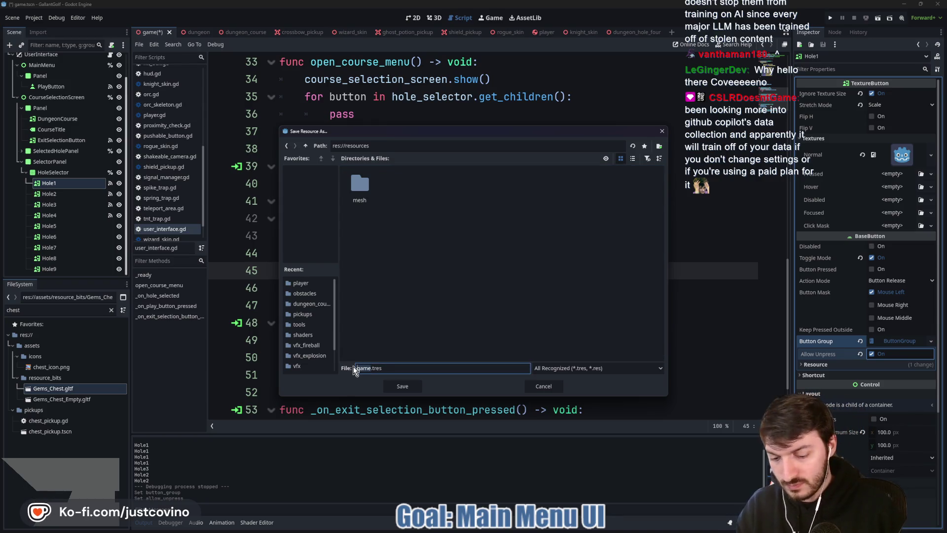
pyautogui.write('hole_select')
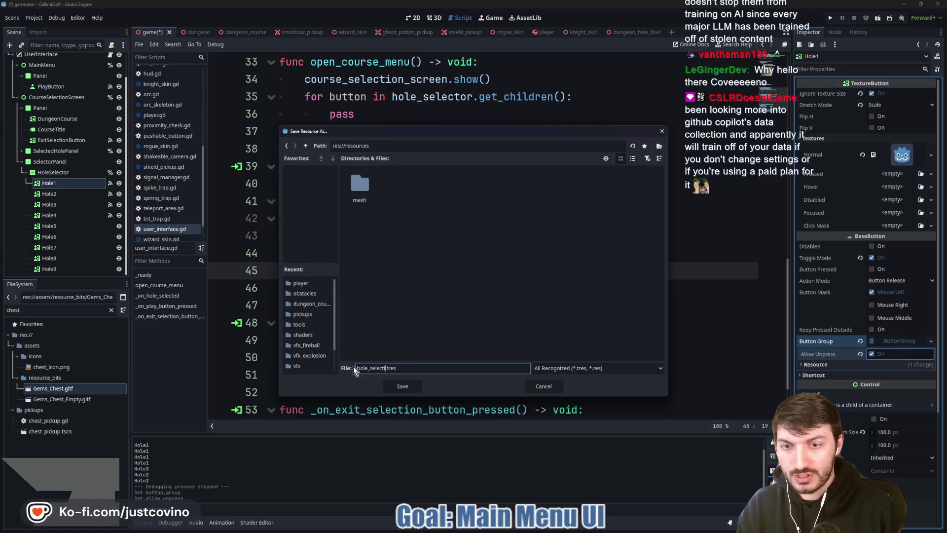
pyautogui.write('ion_gr')
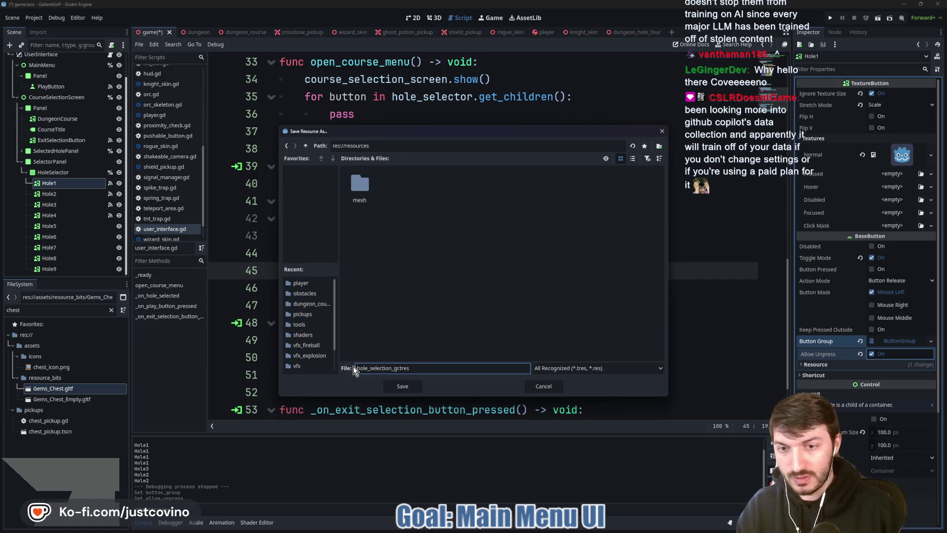
pyautogui.press('BackSpace')
pyautogui.press('BackSpace')
pyautogui.write('button_gr')
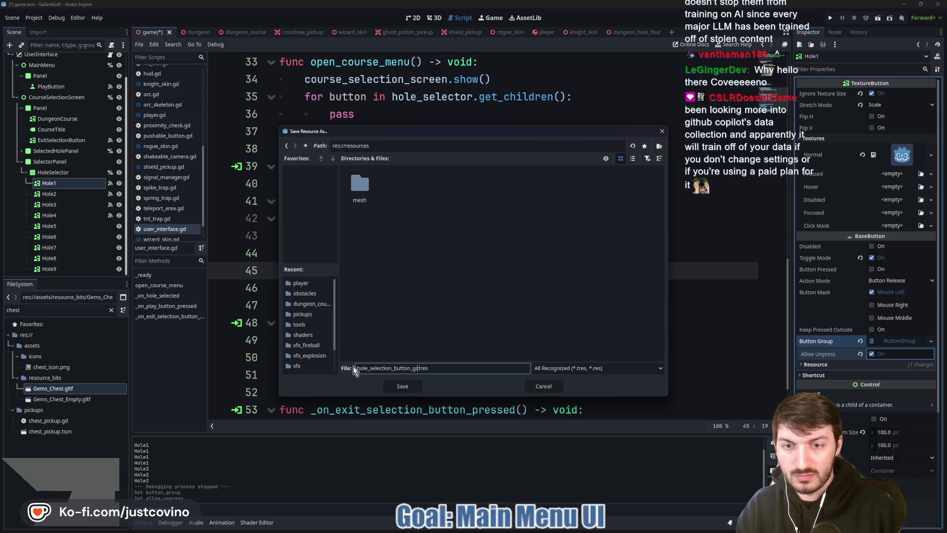
pyautogui.write('oup')
pyautogui.click(402, 386)
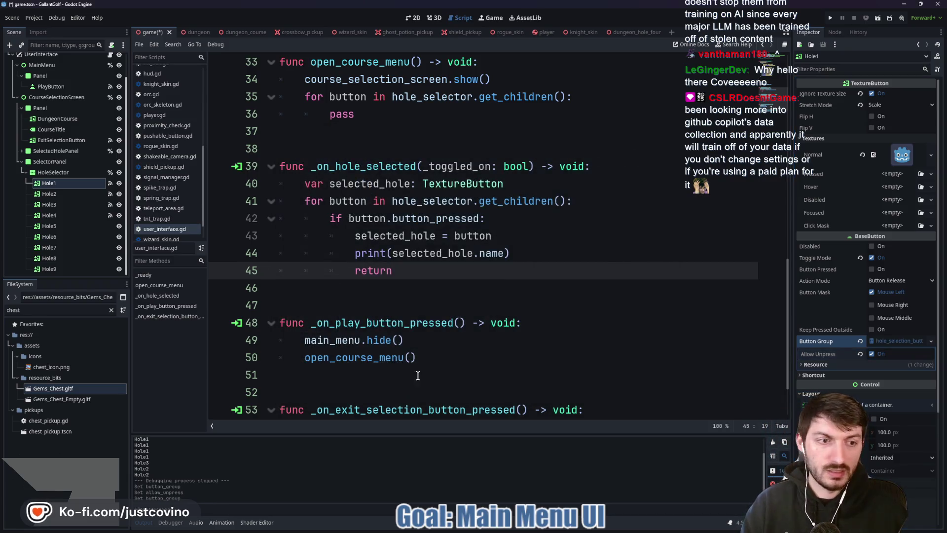
# Step: Quick Load hole_selection_button_group as the button group for Hole2 and Hole3
pyautogui.click(440, 280)
pyautogui.click(49, 193)
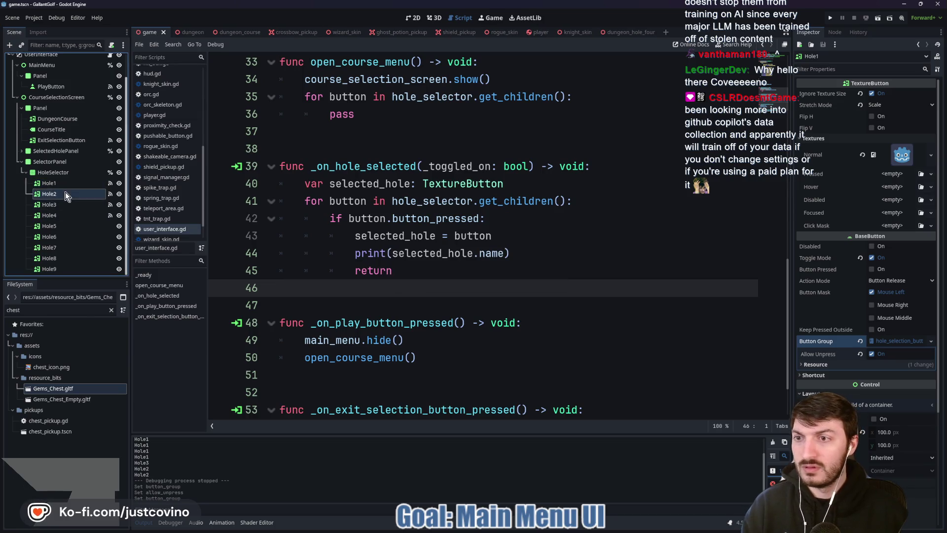
pyautogui.click(899, 340)
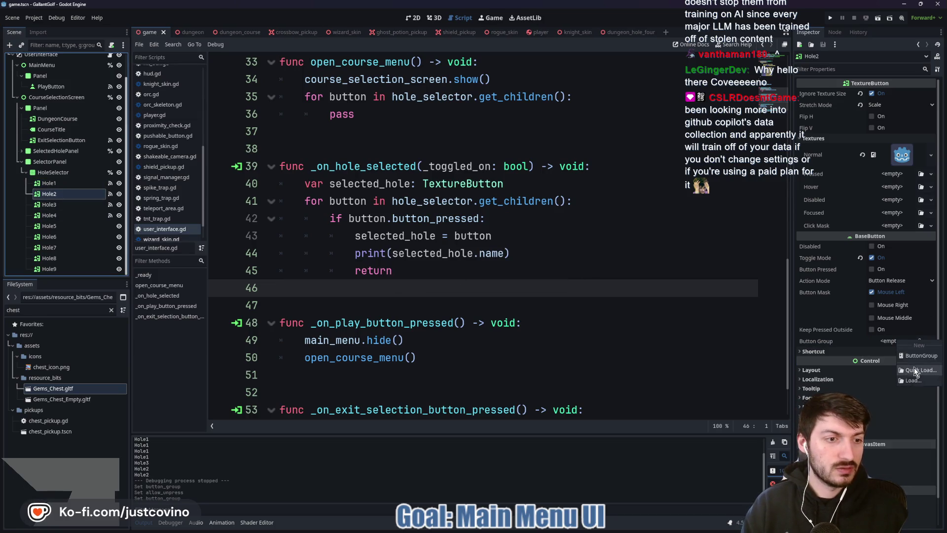
pyautogui.click(914, 371)
pyautogui.doubleClick(392, 166)
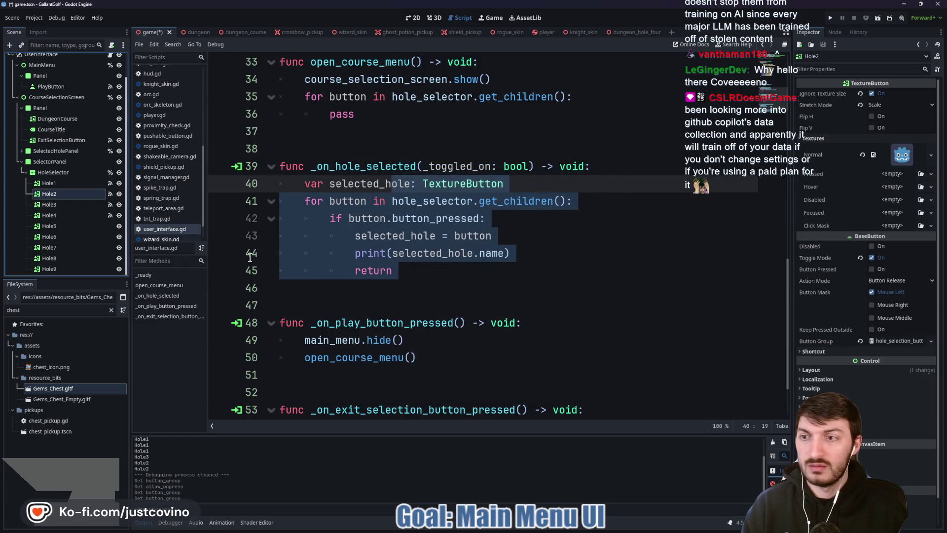
pyautogui.click(49, 204)
pyautogui.click(884, 341)
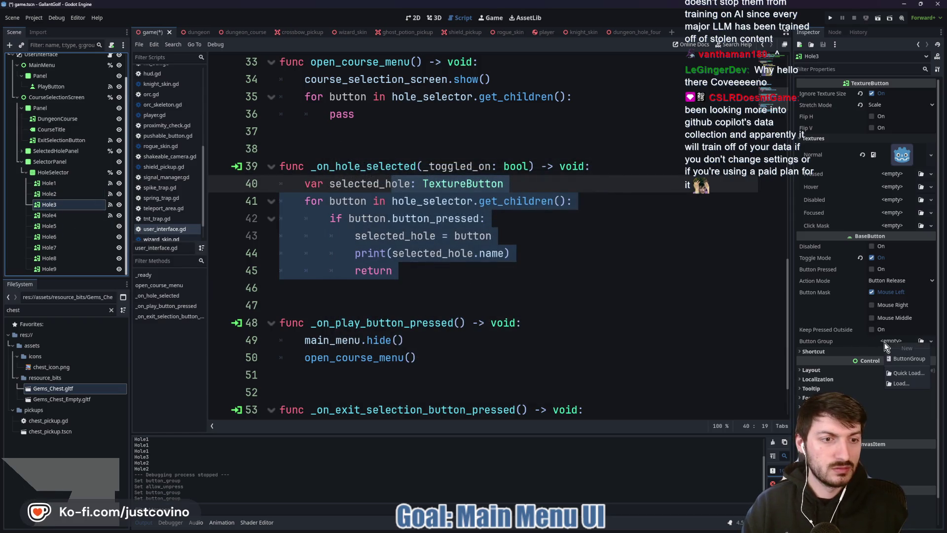
pyautogui.click(904, 374)
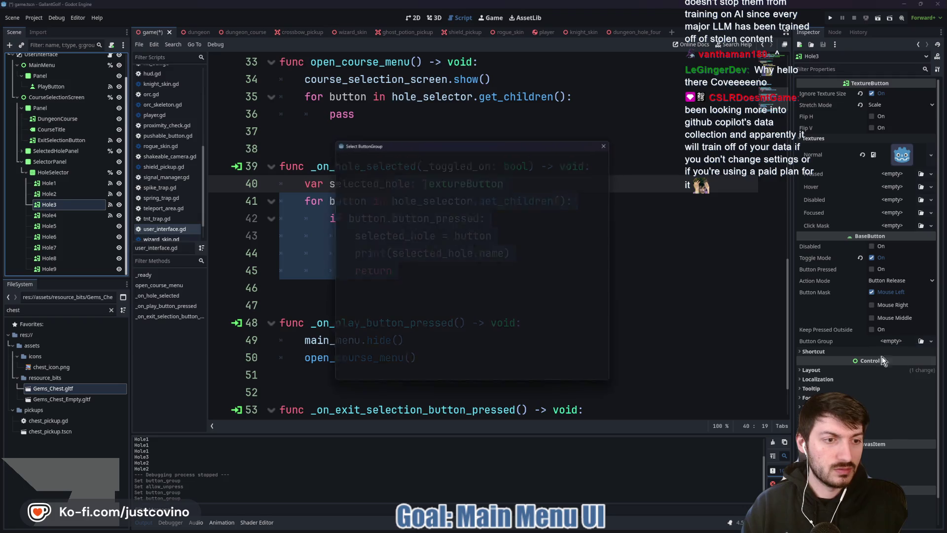
pyautogui.press('Return')
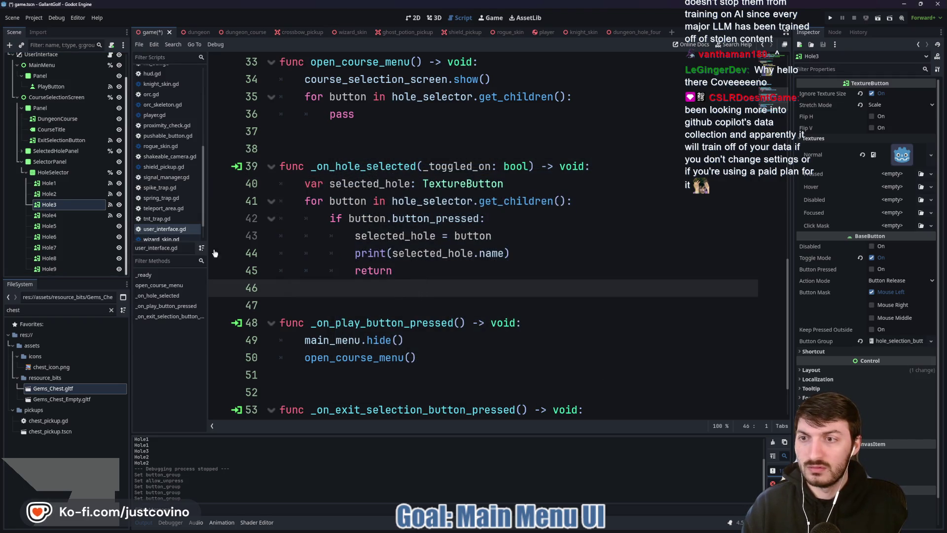
# Step: Assign the same hole_selection_button_group to Hole4, save, and run the project
pyautogui.click(78, 216)
pyautogui.click(892, 340)
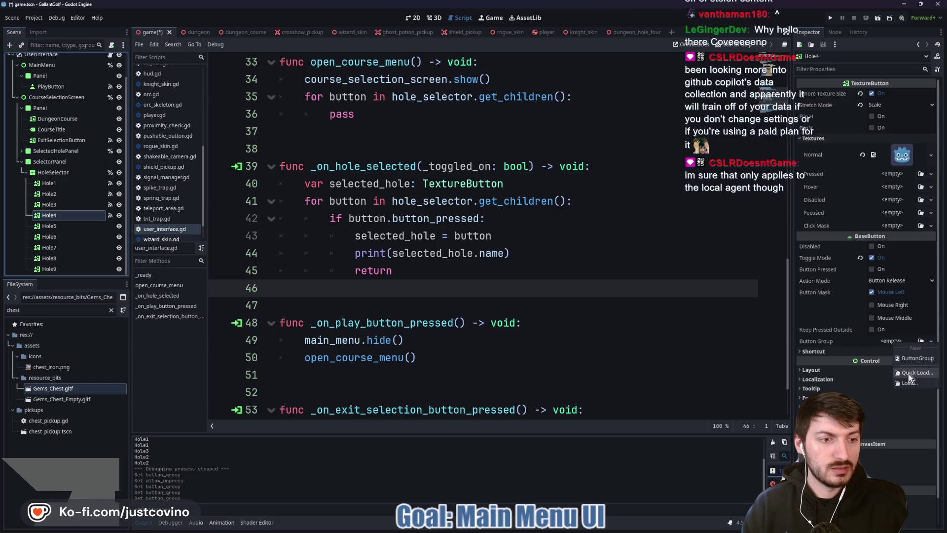
pyautogui.click(909, 374)
pyautogui.doubleClick(406, 174)
pyautogui.click(431, 273)
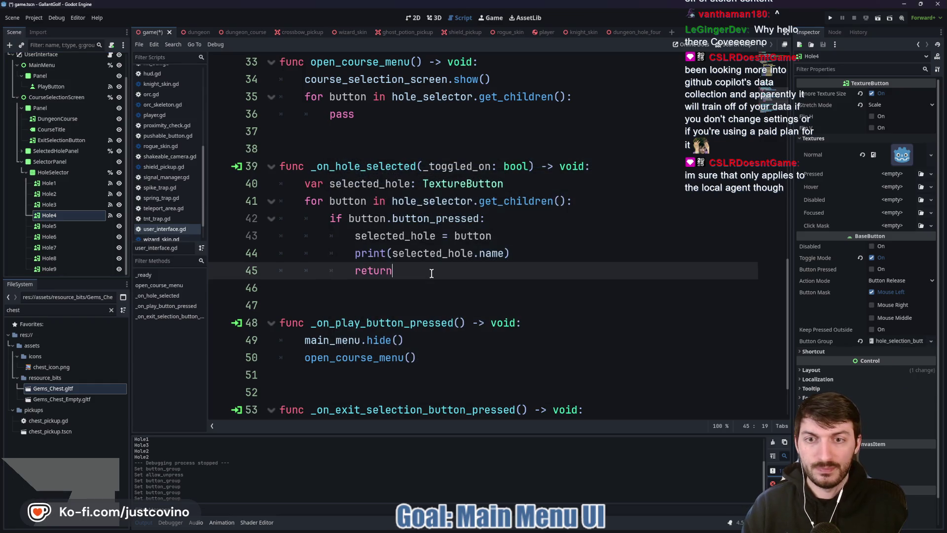
pyautogui.hotkey('ctrl', 's')
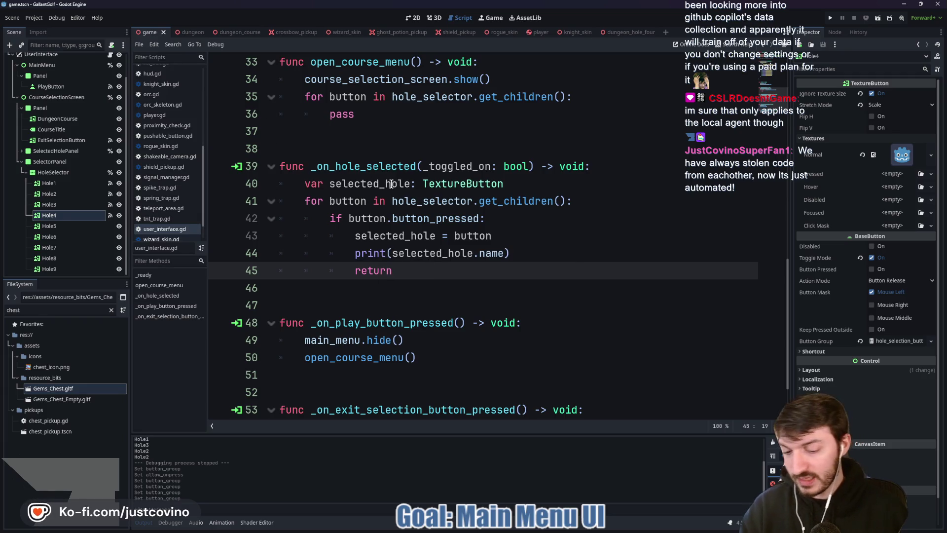
pyautogui.press('F5')
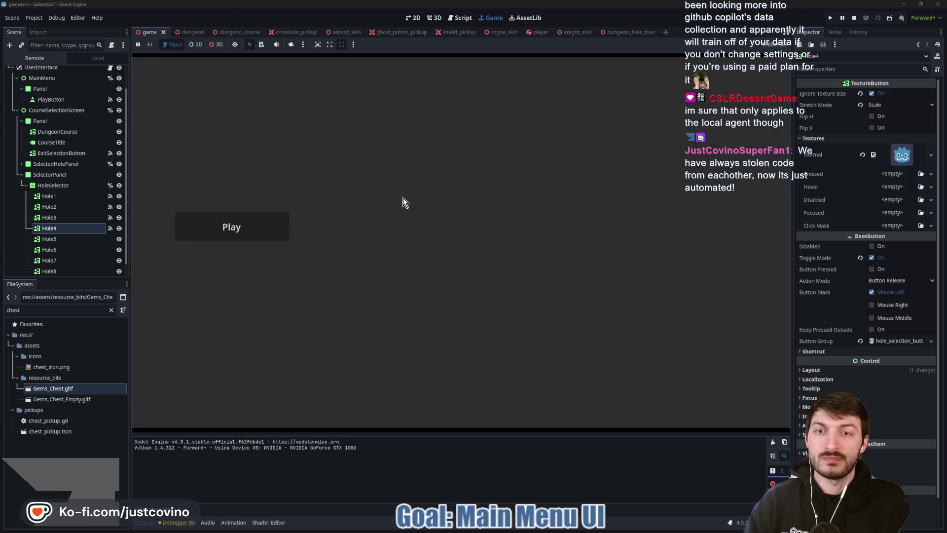
# Step: Open the course screen, select holes one to three twice, then exit to the main menu
pyautogui.click(246, 230)
pyautogui.click(171, 375)
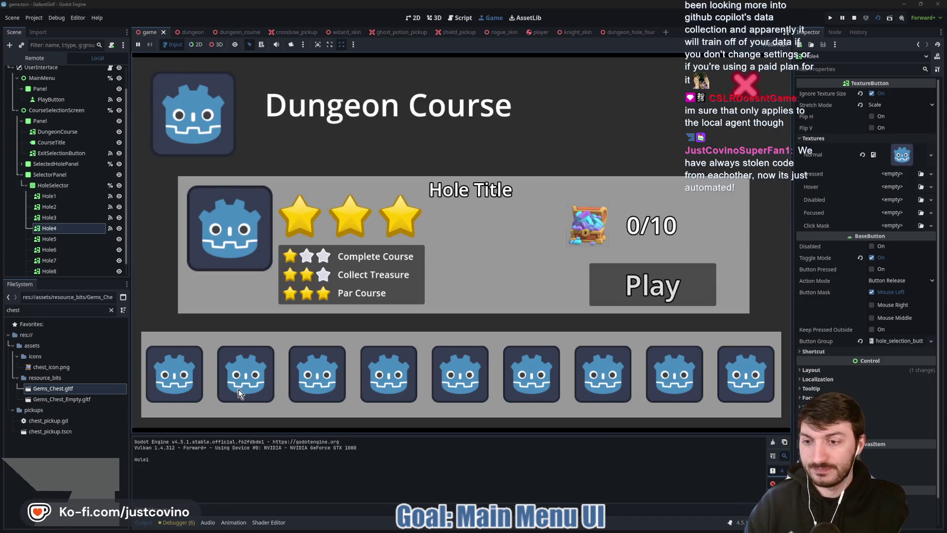
pyautogui.click(244, 383)
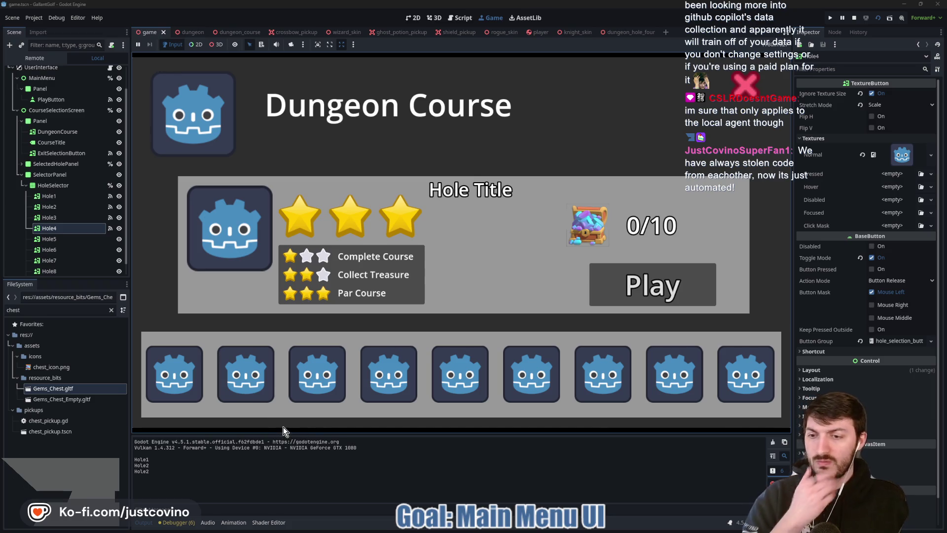
pyautogui.click(315, 383)
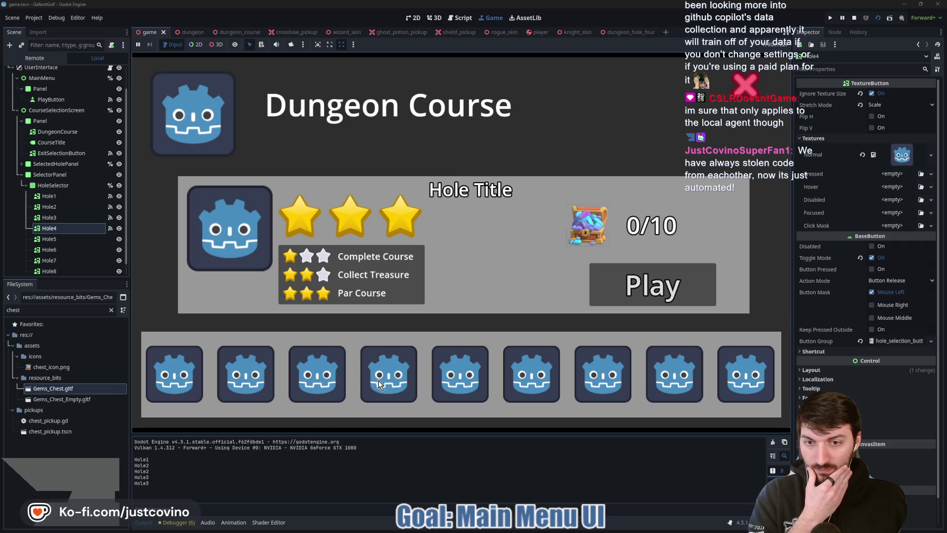
pyautogui.click(186, 377)
pyautogui.click(253, 378)
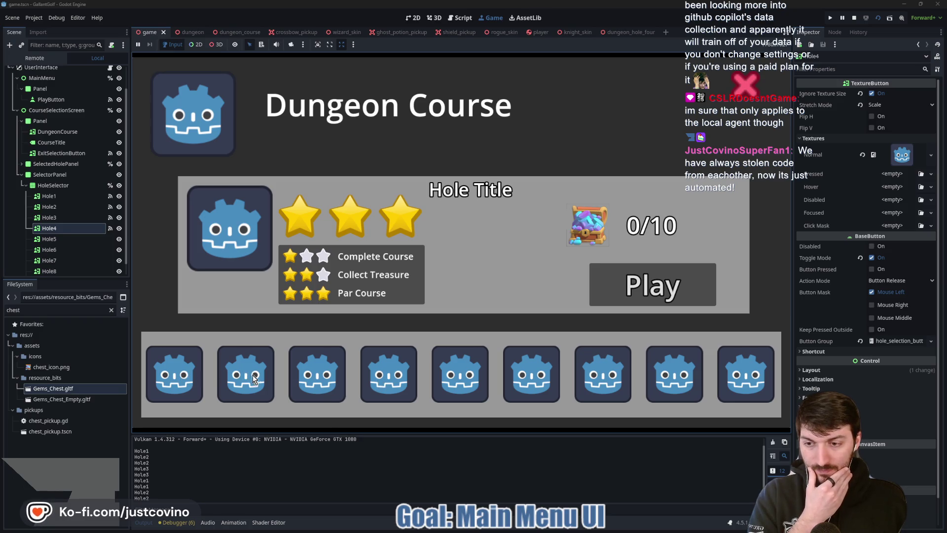
pyautogui.click(309, 381)
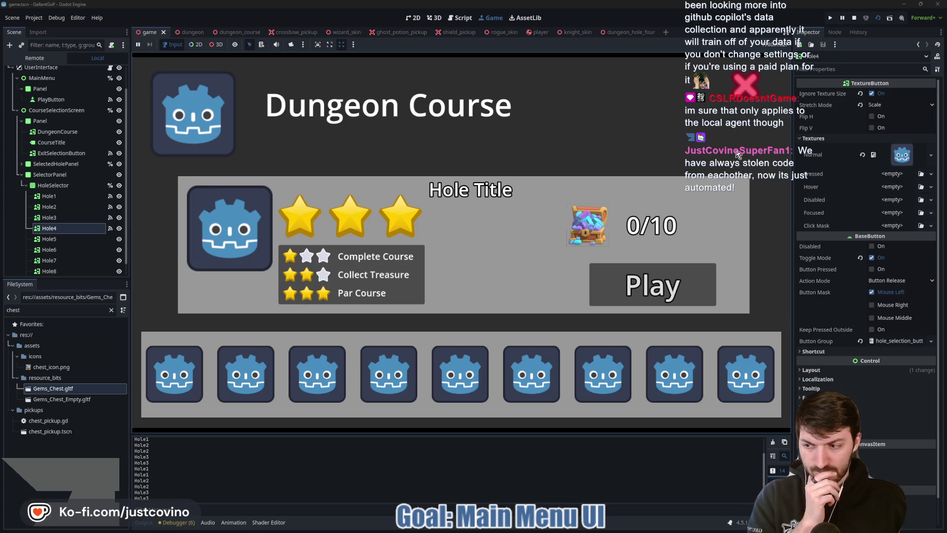
pyautogui.click(747, 93)
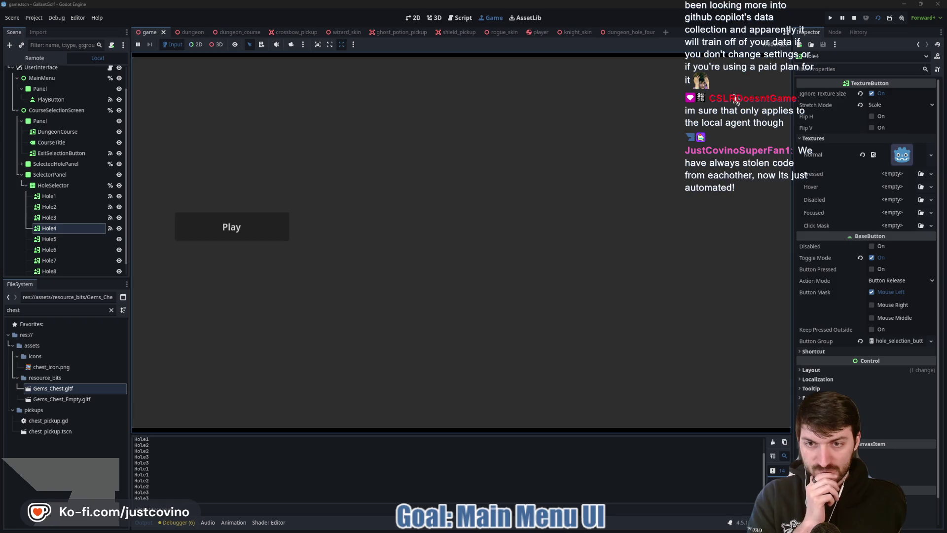
# Step: Stop the test run from the toolbar to reopen user_interface.gd
pyautogui.click(854, 18)
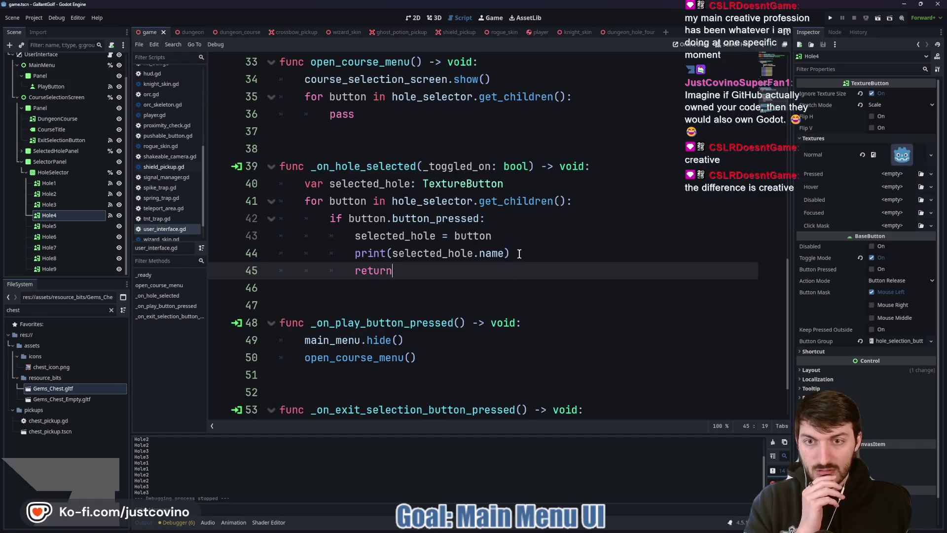
pyautogui.moveTo(519, 254)
pyautogui.mouseDown()
pyautogui.moveTo(332, 253)
pyautogui.moveTo(296, 238)
pyautogui.moveTo(321, 239)
pyautogui.mouseUp()
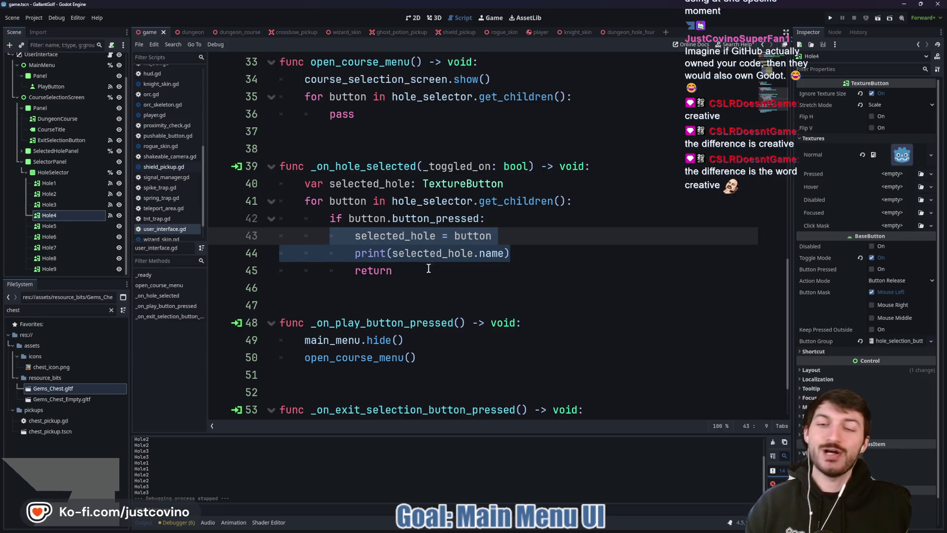
pyautogui.click(380, 290)
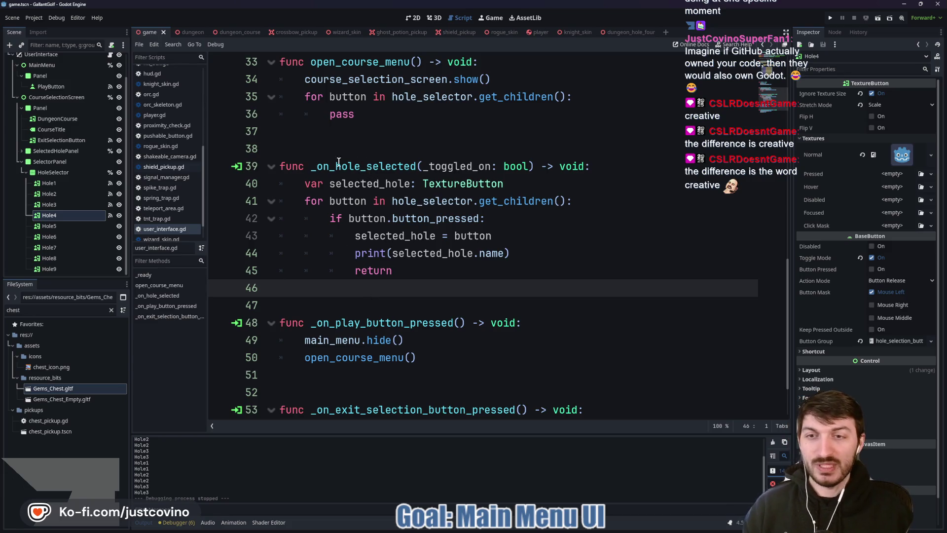
pyautogui.click(311, 142)
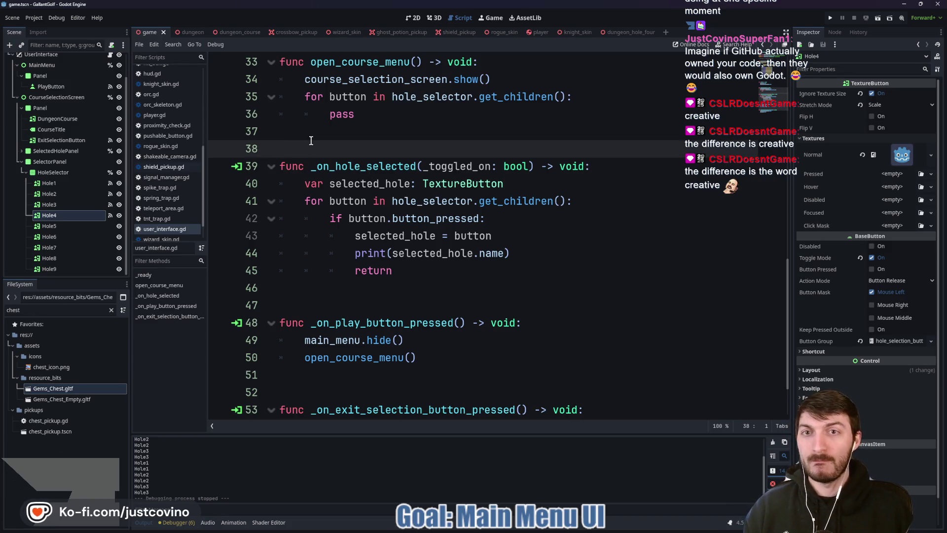
pyautogui.scroll(1, 368, 163)
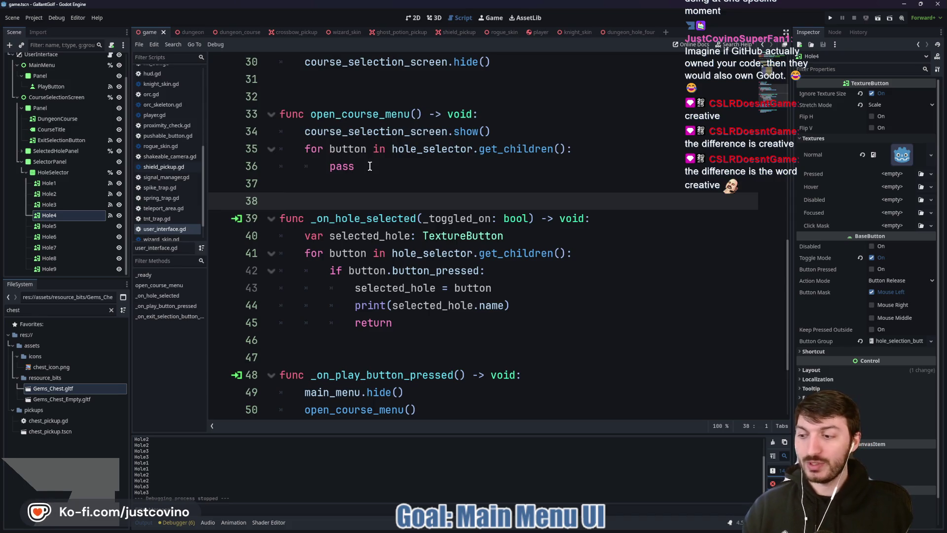
# Step: Write 'func _update_selected_hole(_hole: String) -> void:' with a pass body
pyautogui.press('Return')
pyautogui.press('Return')
pyautogui.press('Up')
pyautogui.press('Up')
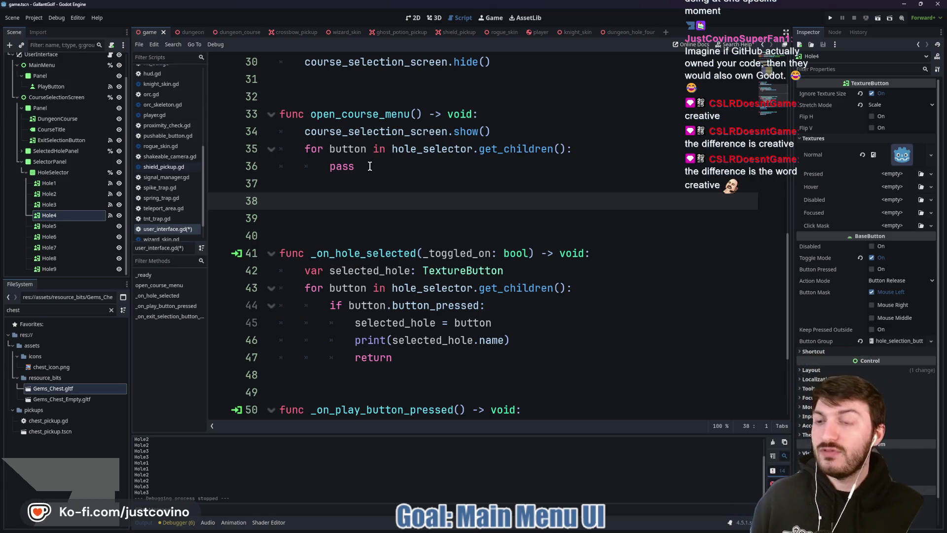
pyautogui.write('func')
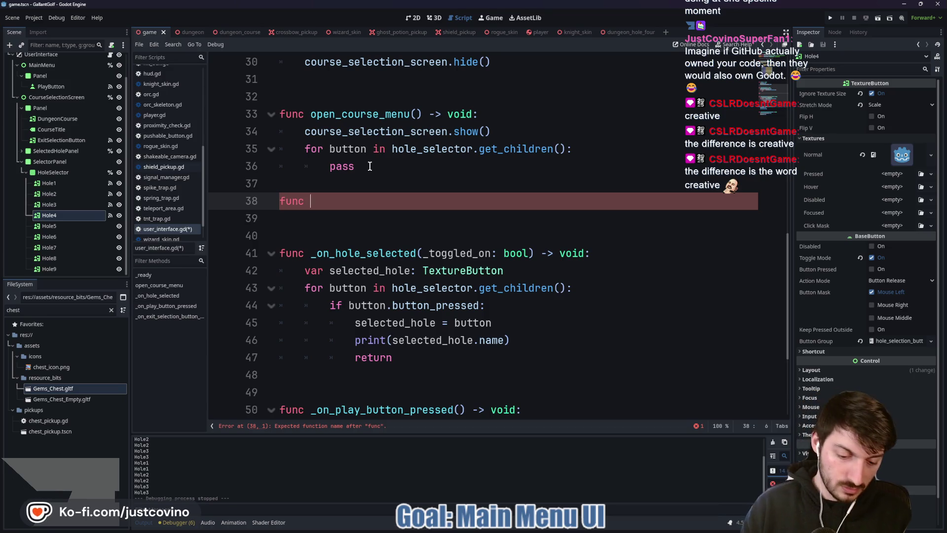
pyautogui.write(' _update')
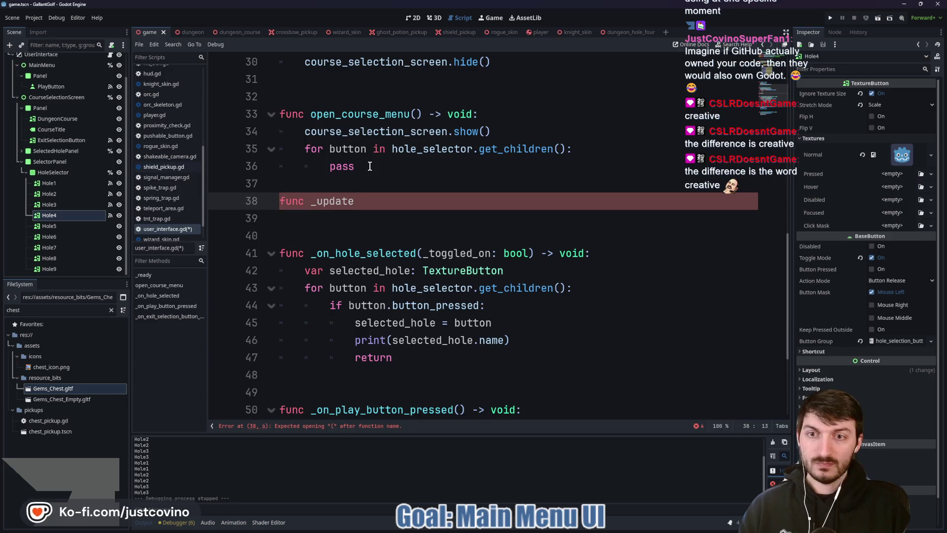
pyautogui.write('_selected')
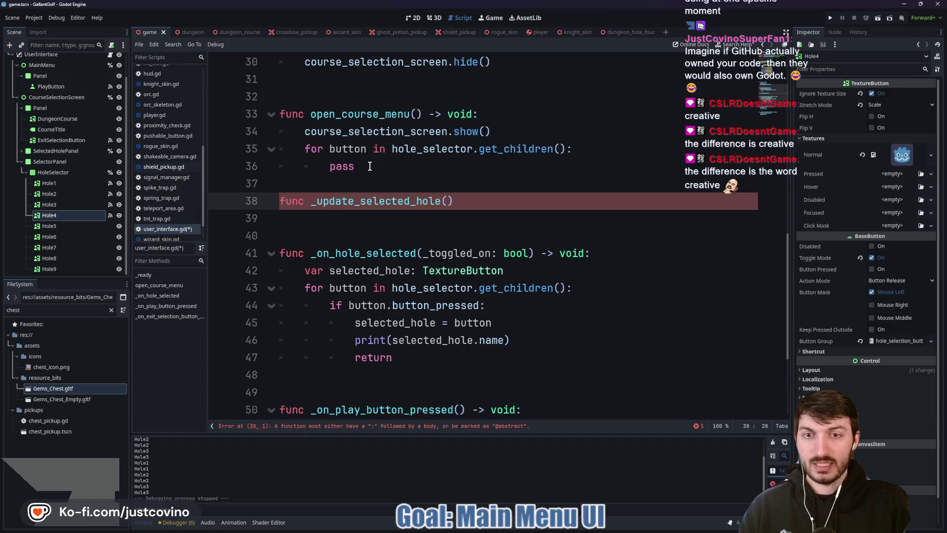
pyautogui.write('_hole(_hole: S')
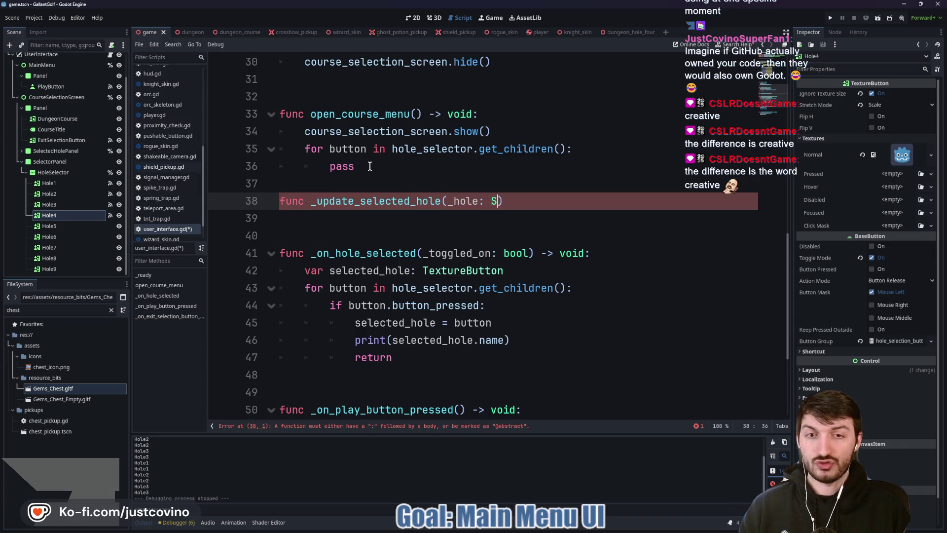
pyautogui.write('tring) ')
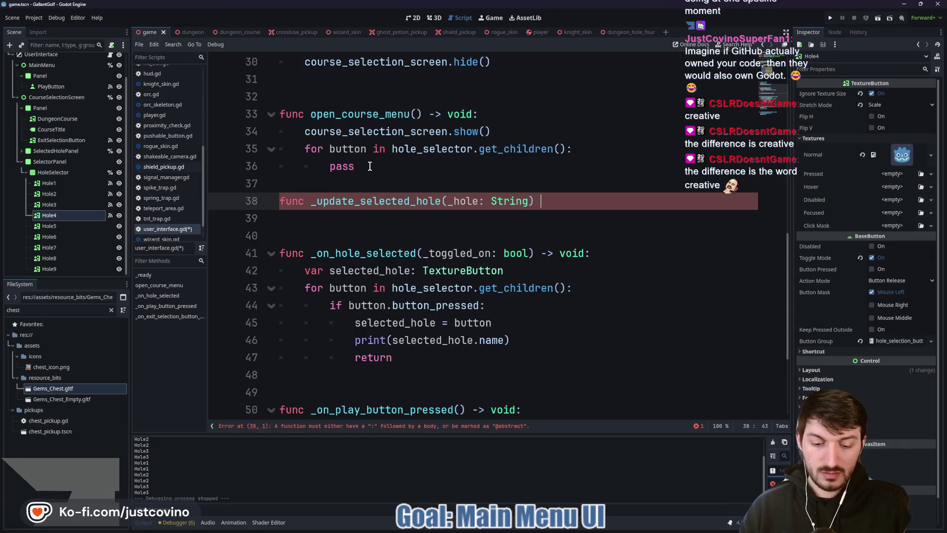
pyautogui.write('-> void:')
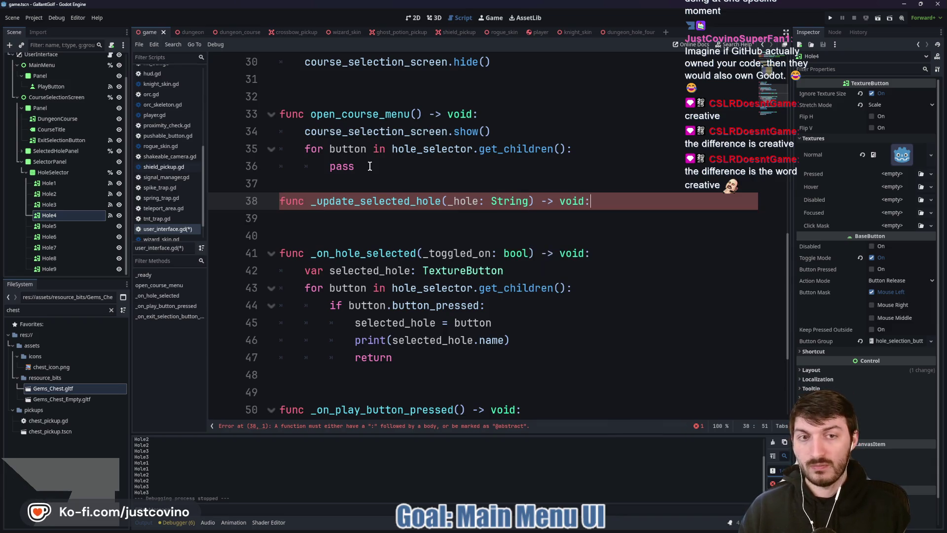
pyautogui.press('Return')
pyautogui.write('pass')
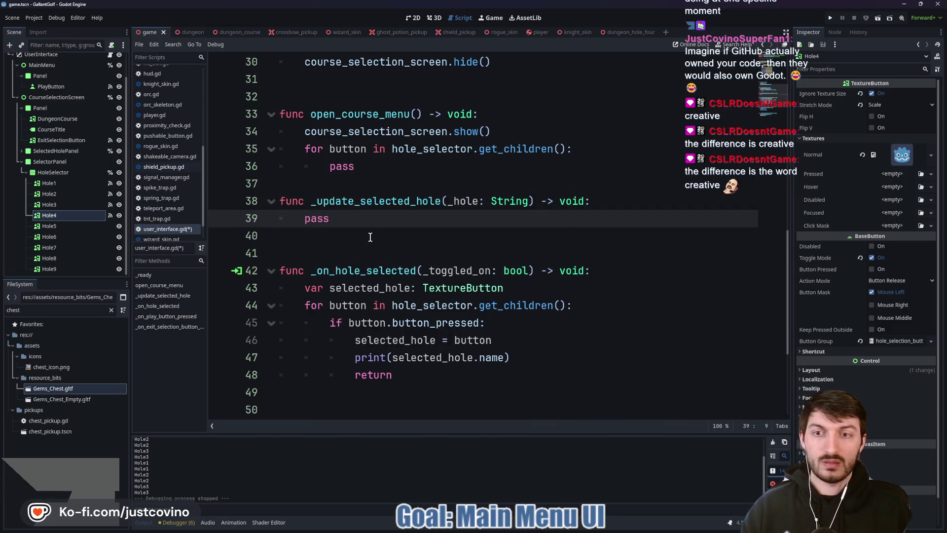
# Step: Add a blank line above the new function and select the assignment and print lines below
pyautogui.click(281, 184)
pyautogui.press('Return')
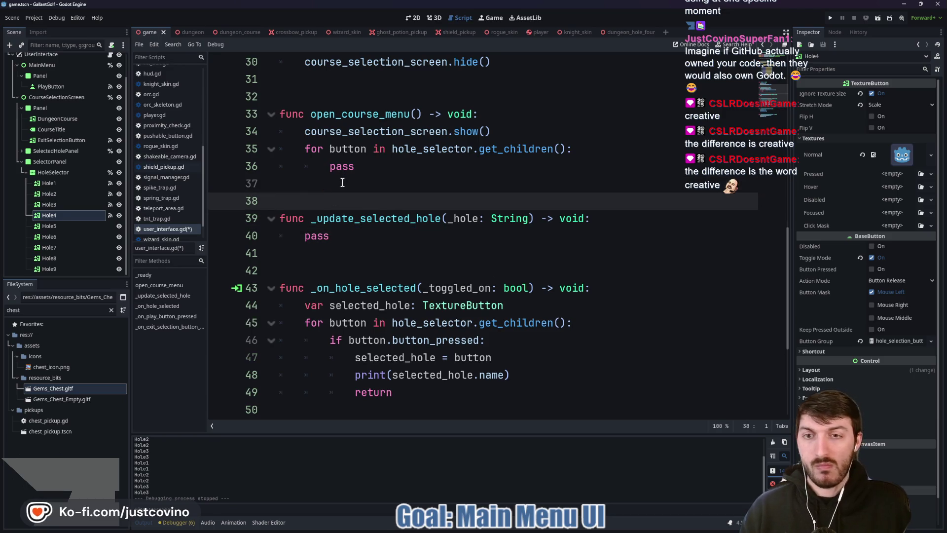
pyautogui.click(411, 249)
pyautogui.moveTo(513, 375)
pyautogui.mouseDown()
pyautogui.moveTo(414, 375)
pyautogui.moveTo(356, 360)
pyautogui.mouseUp()
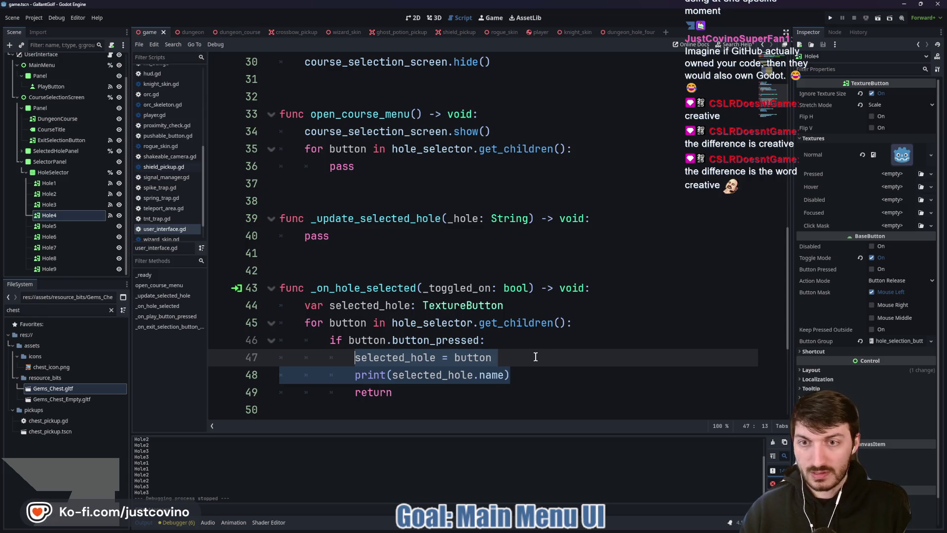
# Step: Replace the selected lines with a call to _update_selected_hole(button.name)
pyautogui.press('BackSpace')
pyautogui.write('+U')
pyautogui.press('BackSpace')
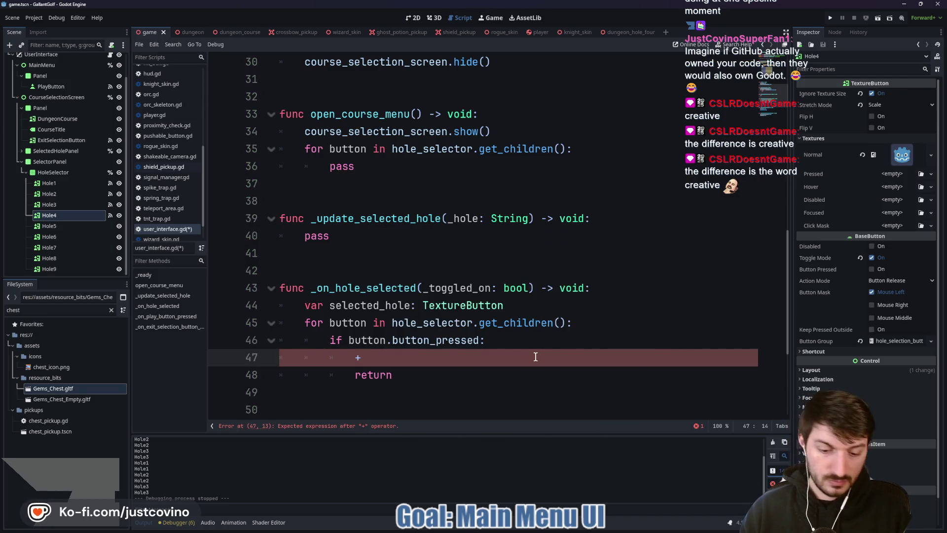
pyautogui.write('up')
pyautogui.press('Return')
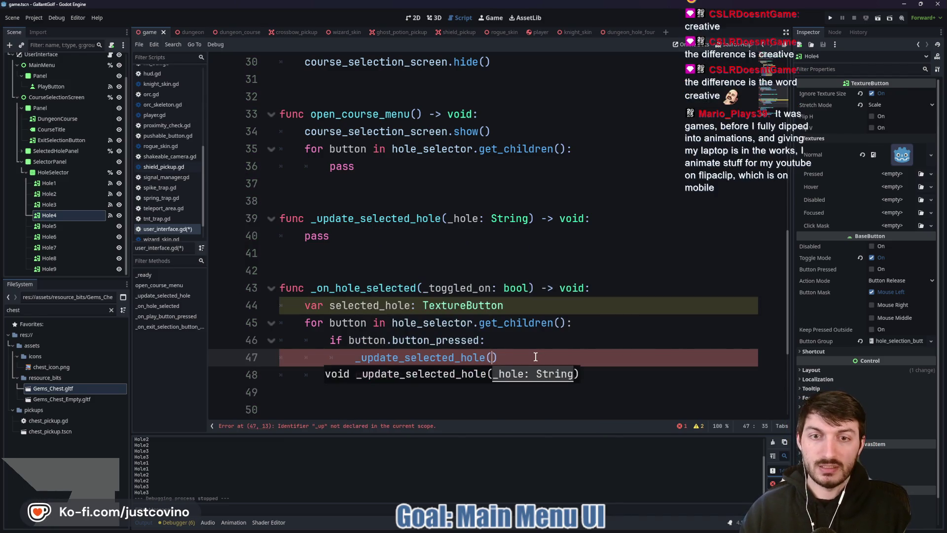
pyautogui.write('utton.name')
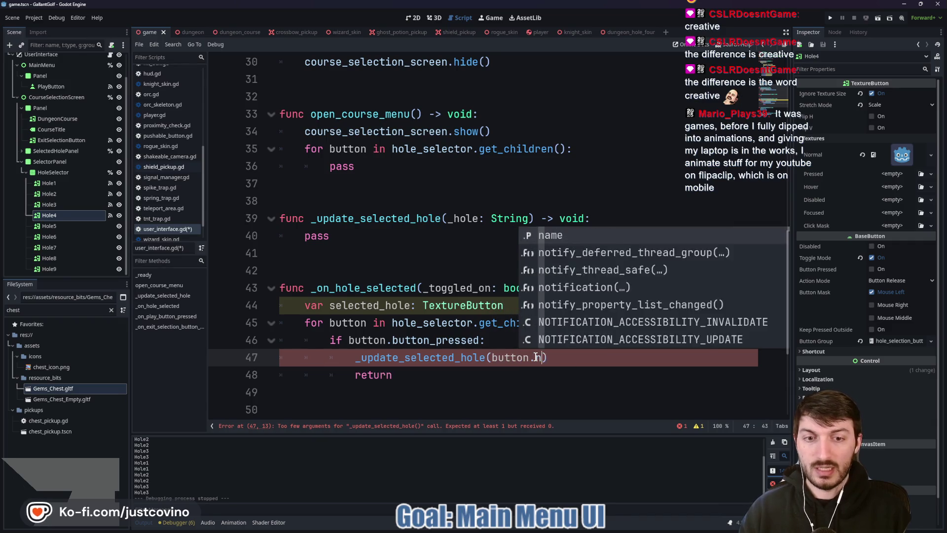
pyautogui.press('End')
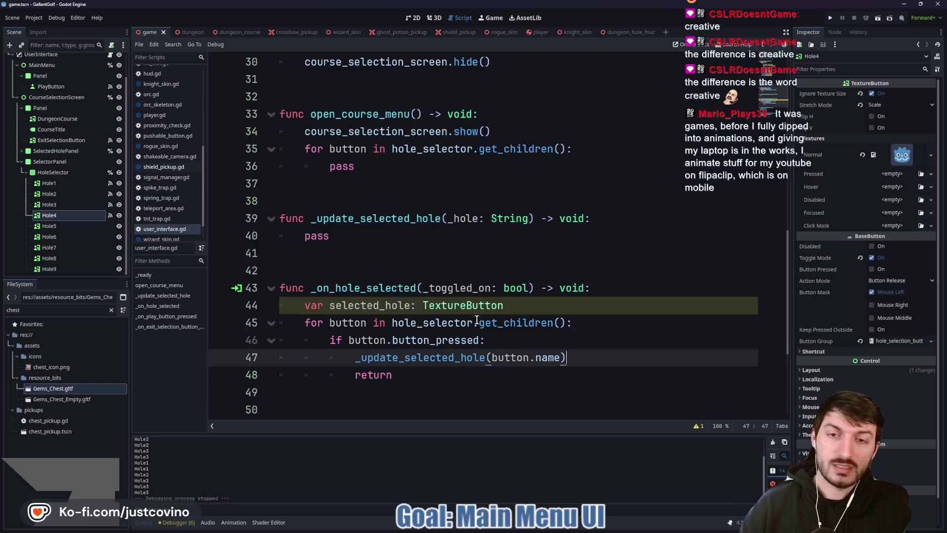
# Step: Delete the unused selected_hole variable declaration
pyautogui.click(527, 302)
pyautogui.moveTo(522, 306)
pyautogui.mouseDown()
pyautogui.moveTo(273, 318)
pyautogui.moveTo(271, 303)
pyautogui.mouseUp()
pyautogui.press('BackSpace')
pyautogui.press('BackSpace')
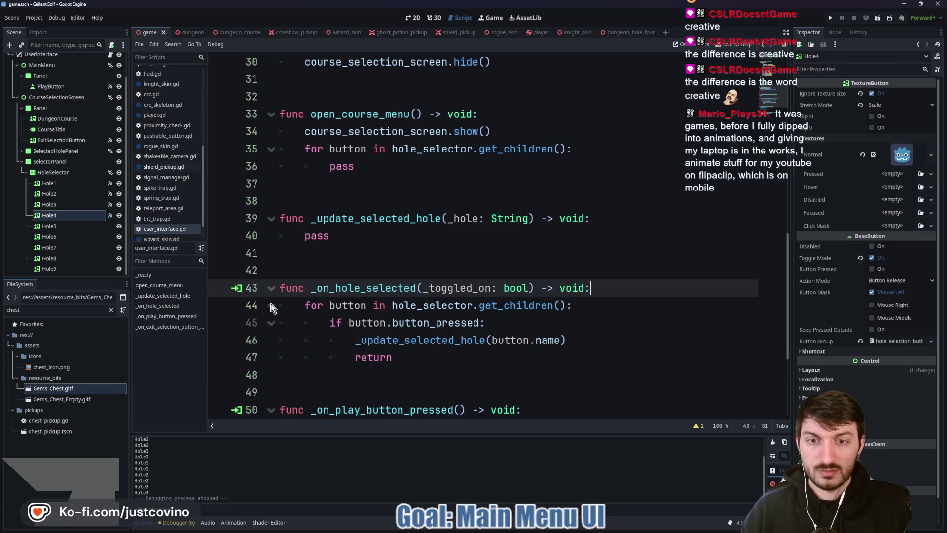
pyautogui.click(536, 326)
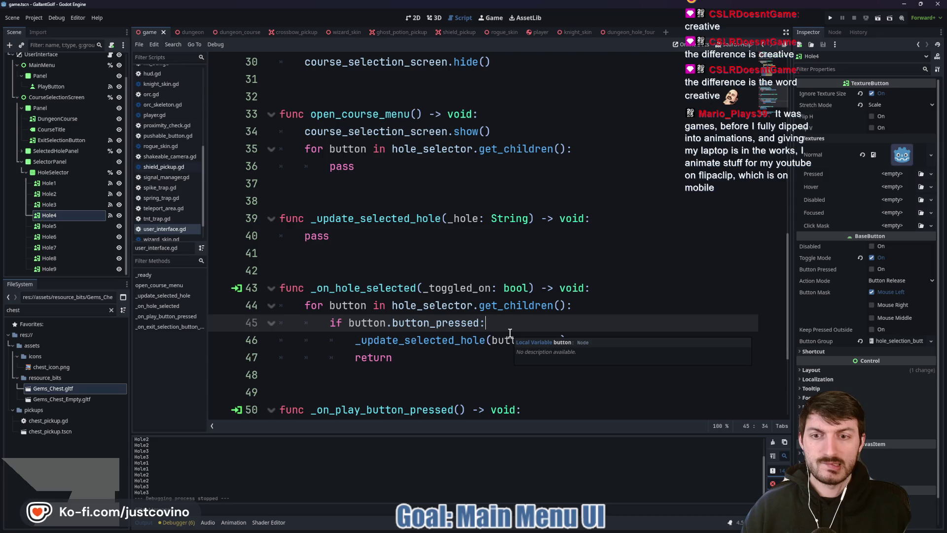
# Step: Replace pass with print(_hole) in _update_selected_hole and run the project
pyautogui.click(376, 232)
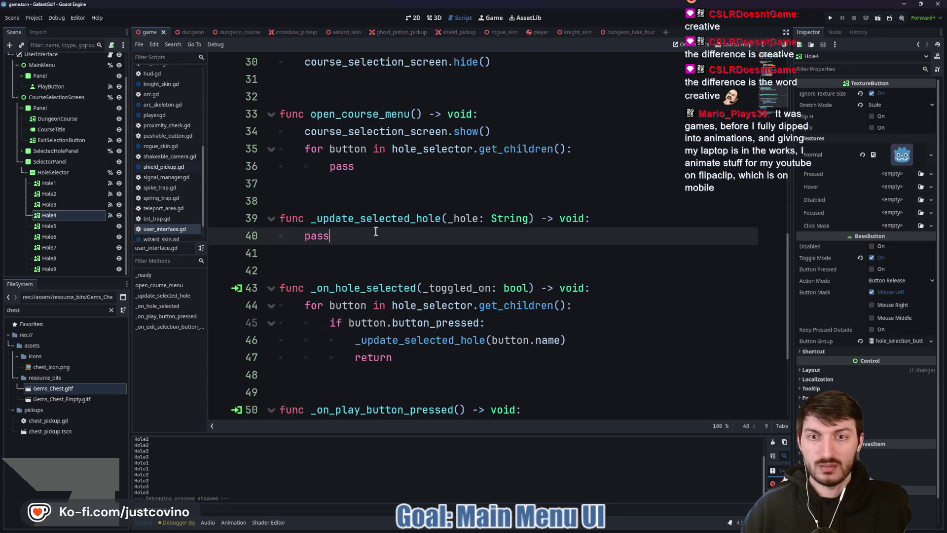
pyautogui.write('print(_')
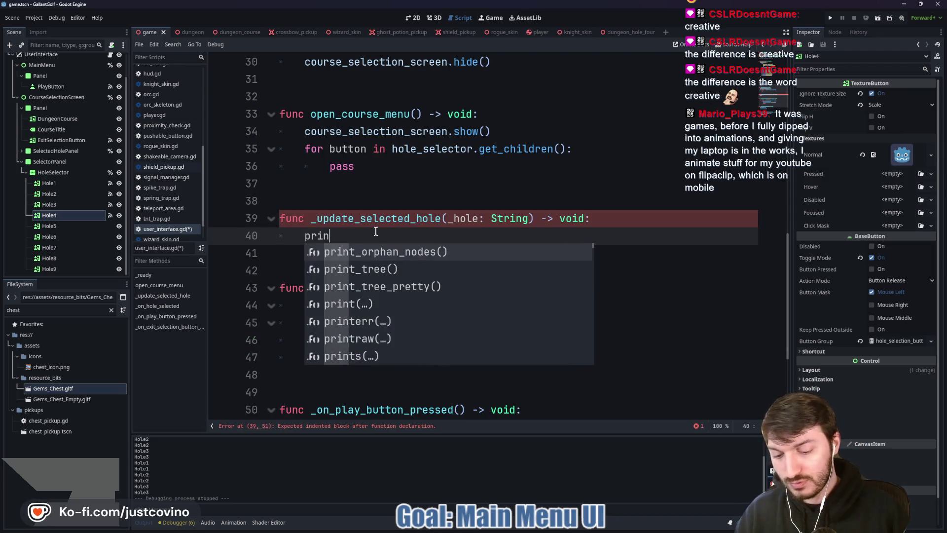
pyautogui.write('hole)')
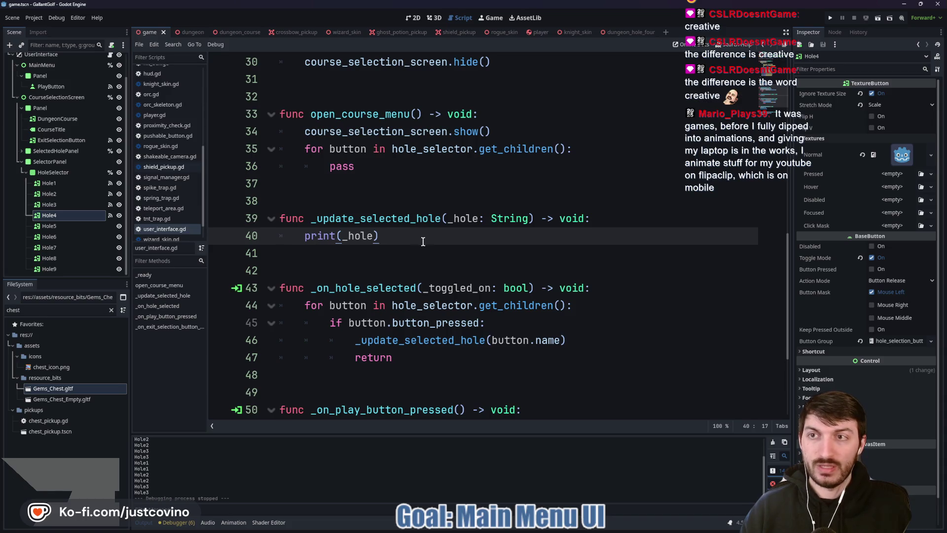
pyautogui.press('F5')
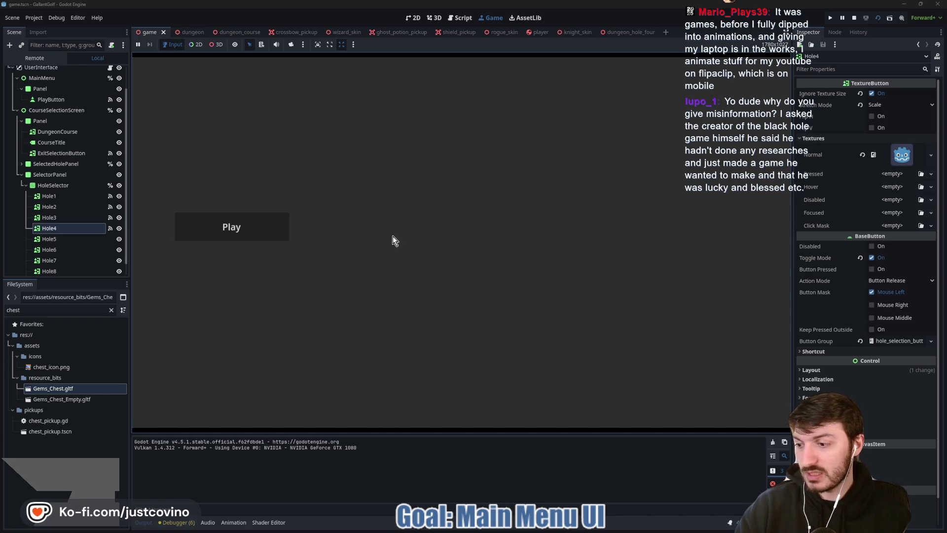
# Step: Open the course screen, pick holes one to three, then return to the main menu with Escape
pyautogui.click(259, 220)
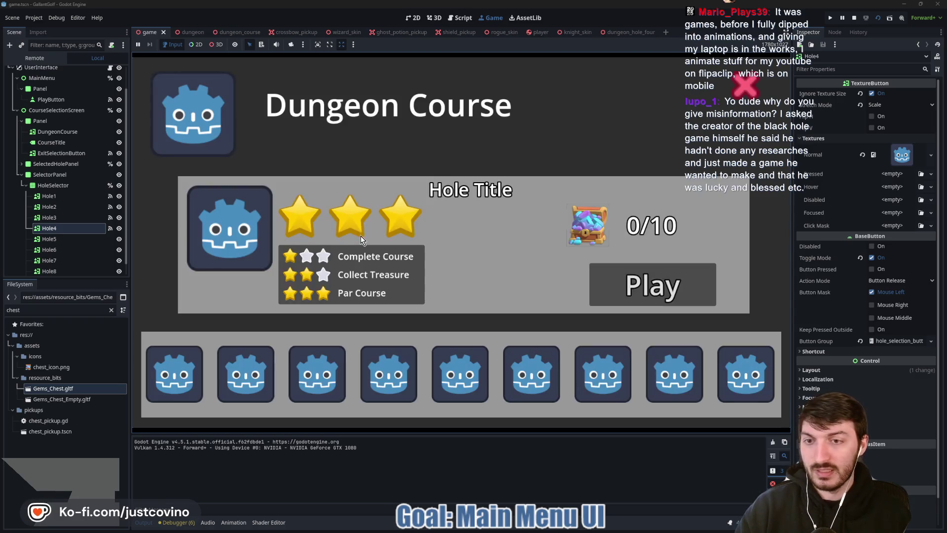
pyautogui.click(180, 374)
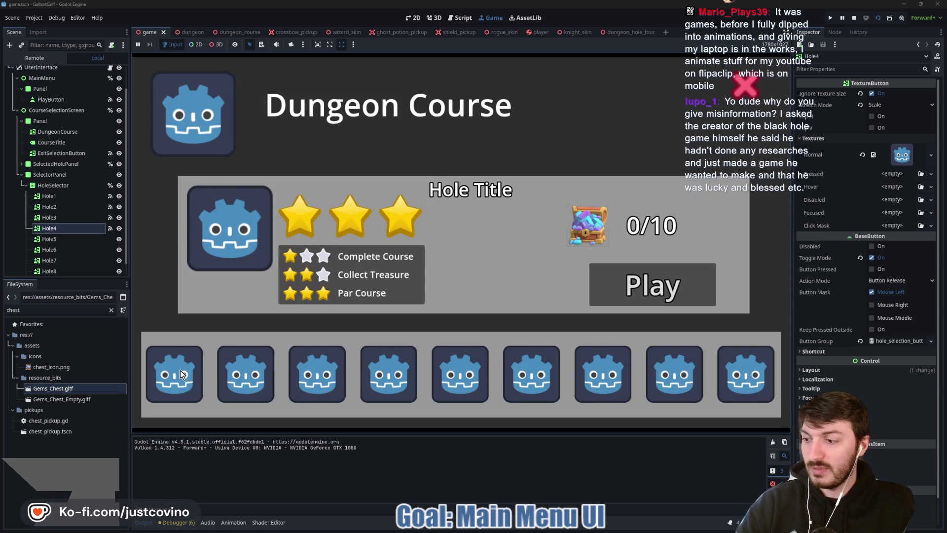
pyautogui.click(250, 365)
pyautogui.click(254, 379)
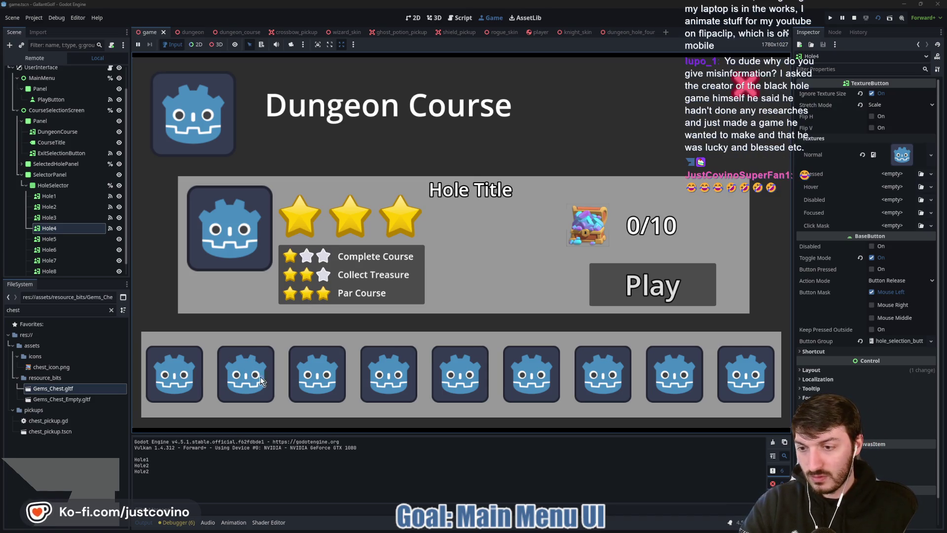
pyautogui.doubleClick(302, 377)
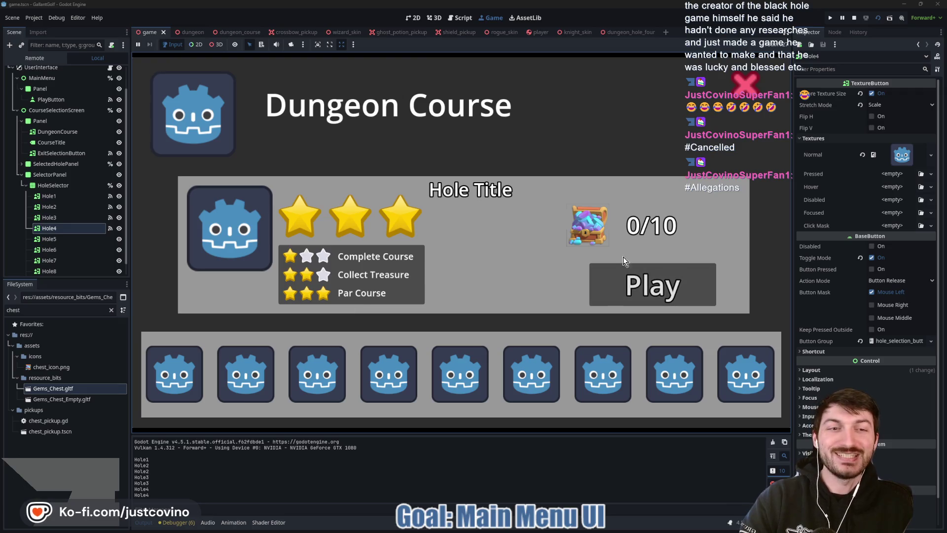
pyautogui.press('Escape')
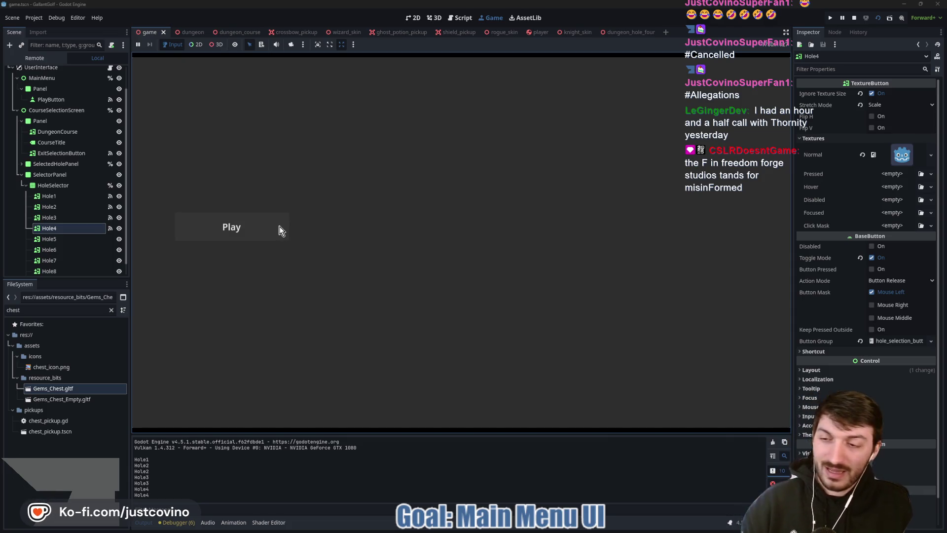
# Step: Reopen the course screen and pick the first, second and third holes again
pyautogui.click(242, 229)
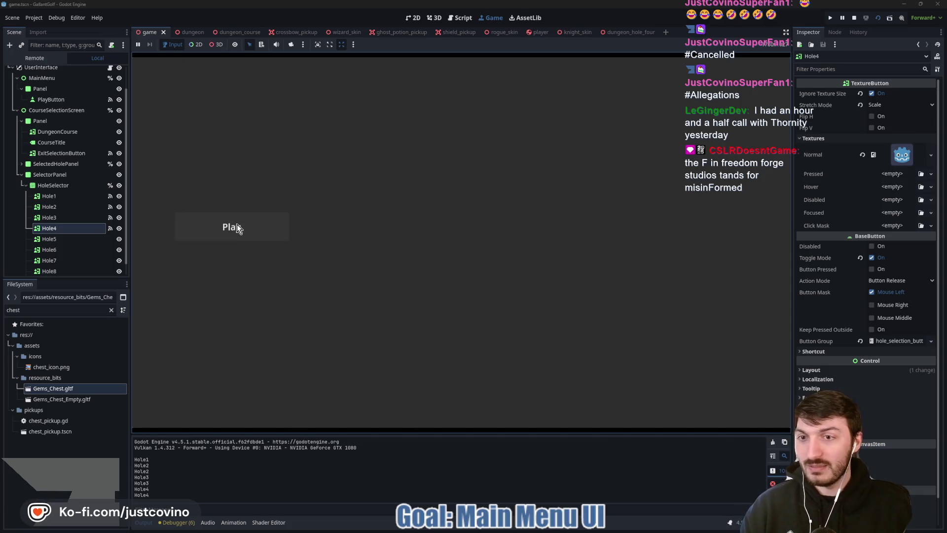
pyautogui.click(250, 229)
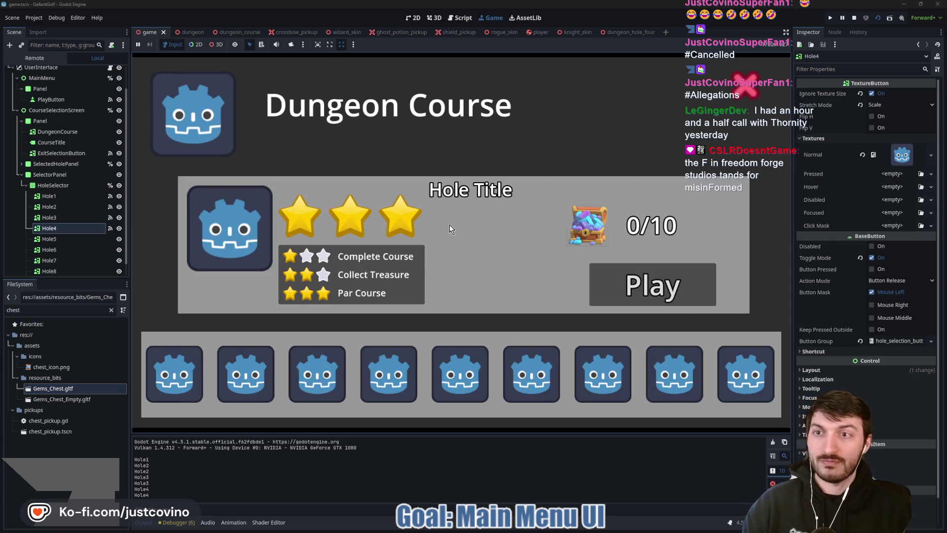
pyautogui.click(182, 368)
pyautogui.click(257, 370)
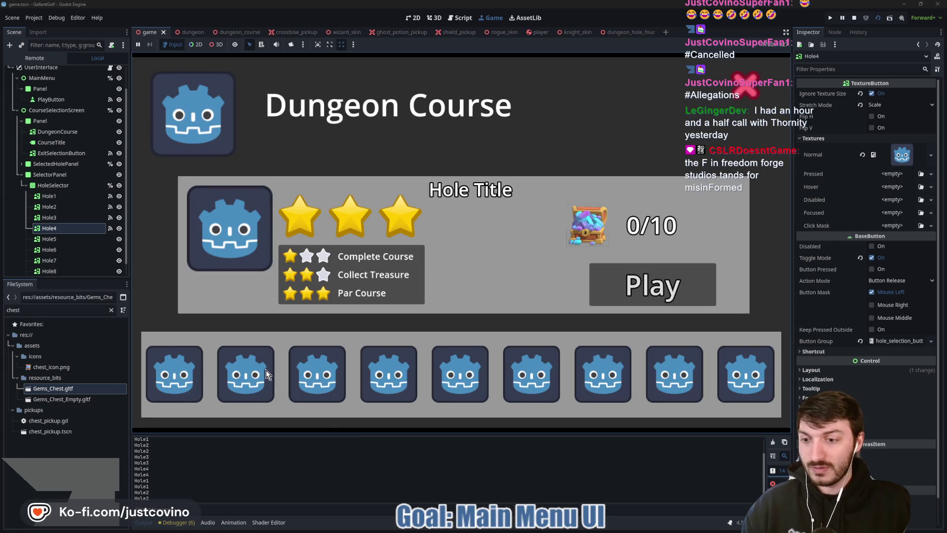
pyautogui.click(339, 373)
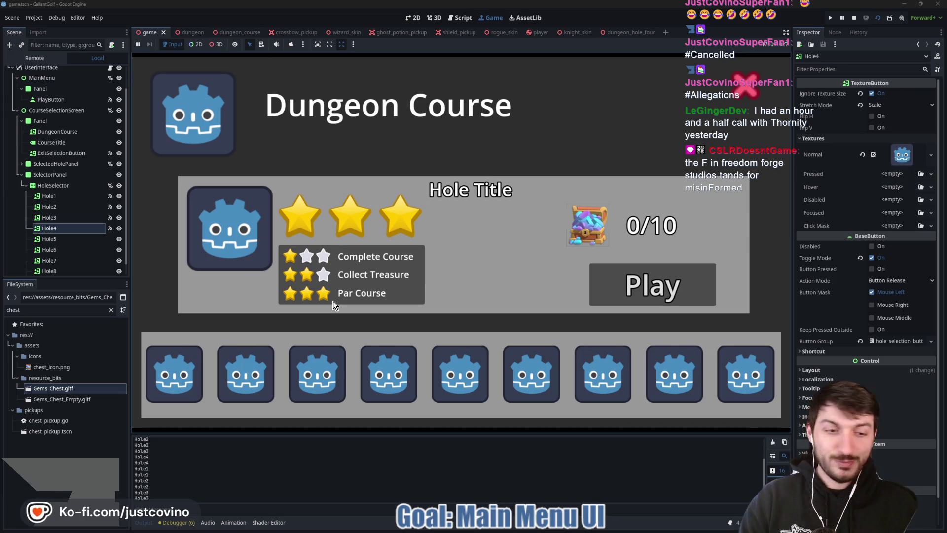
# Step: Relaunch the game with F5 and pick the first and second holes
pyautogui.press('F5')
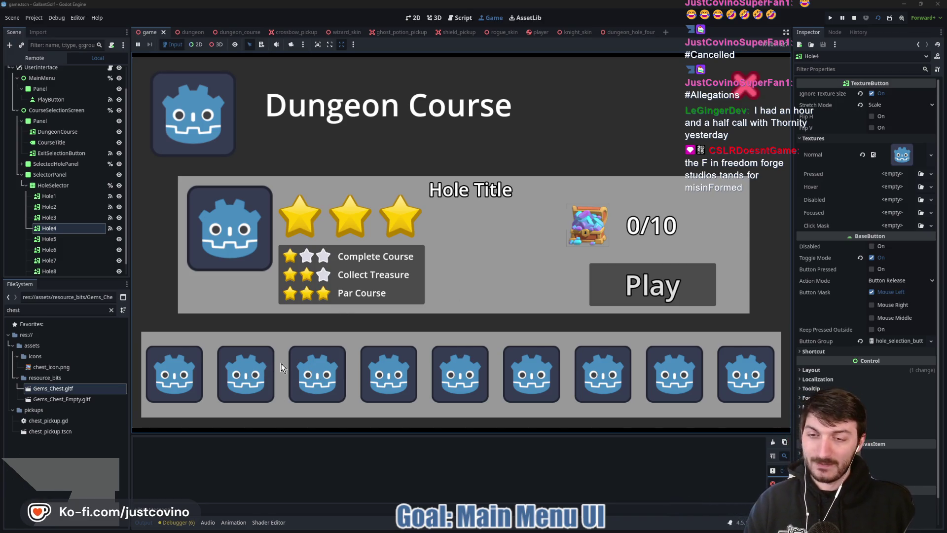
pyautogui.click(167, 374)
pyautogui.click(245, 374)
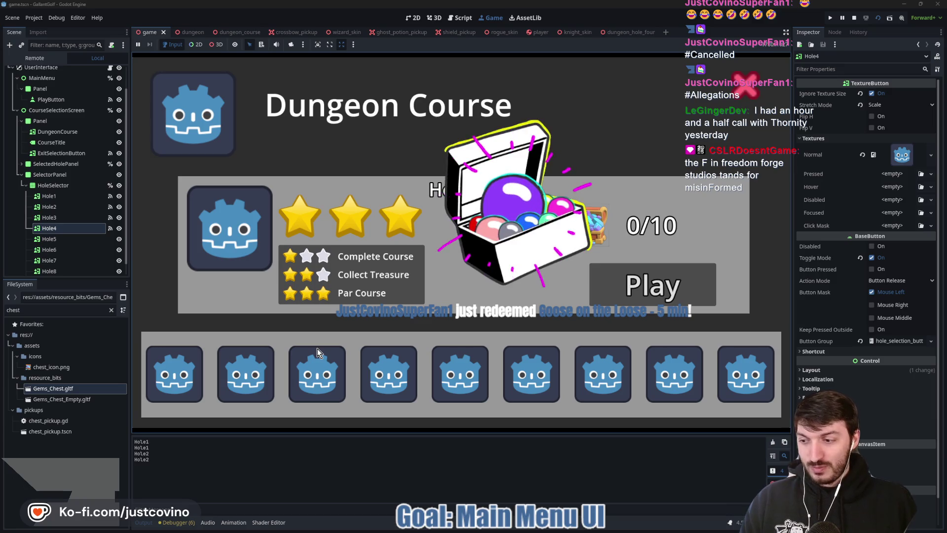
# Step: Launch the Desktop Goose app from the system start menu
pyautogui.press('super')
pyautogui.write('goose')
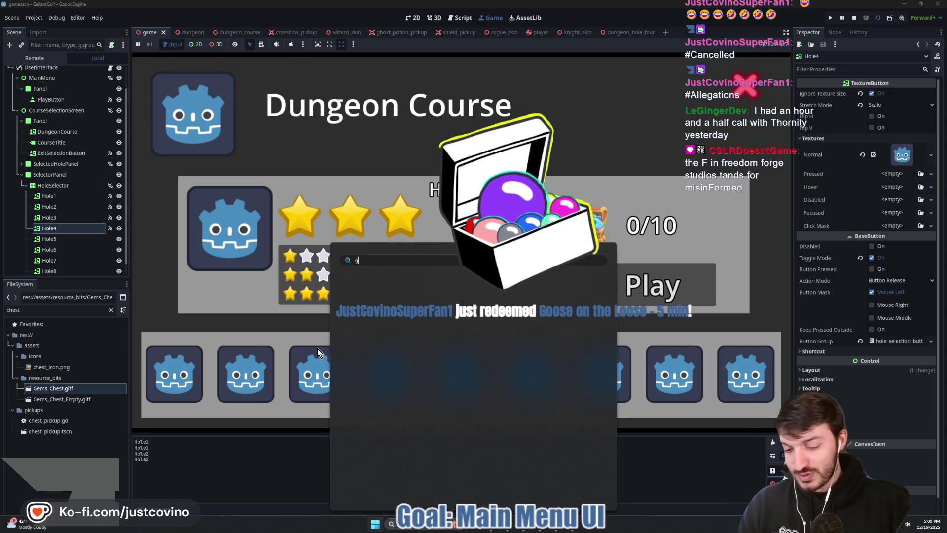
pyautogui.press('Return')
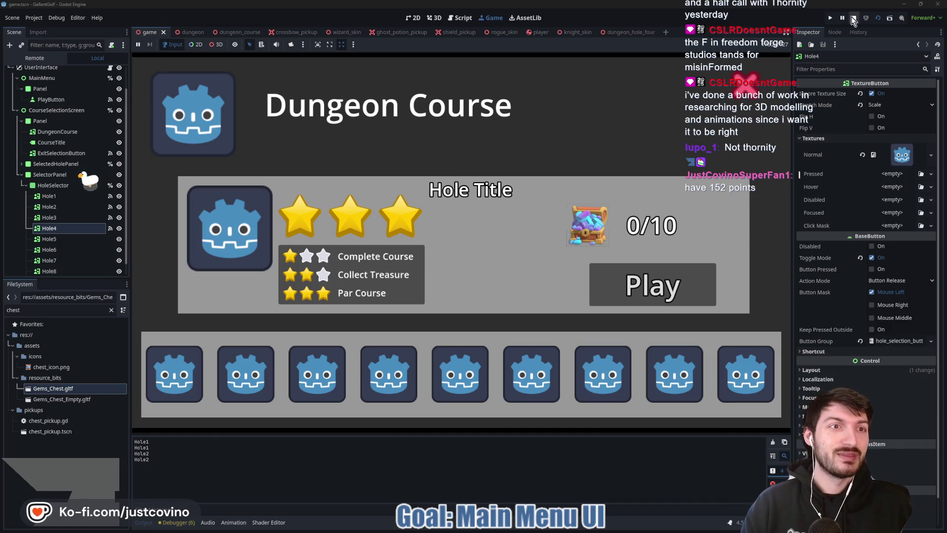
# Step: Stop the running game and select the print(_hole) statement in user_interface.gd
pyautogui.press('F8')
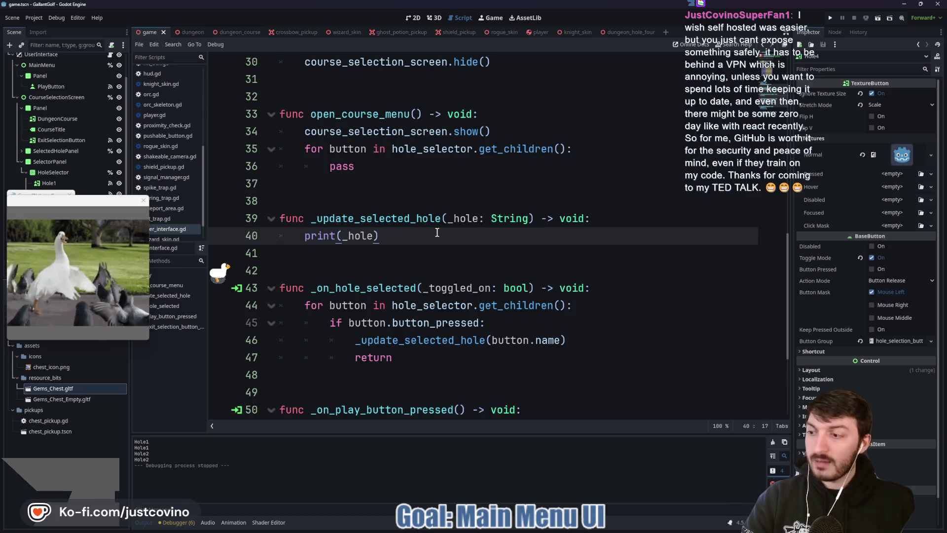
pyautogui.moveTo(390, 235); pyautogui.dragTo(304, 237)
# Step: Save the user_interface.gd changes and return to the course selection screen's 2D layout
pyautogui.press('End')
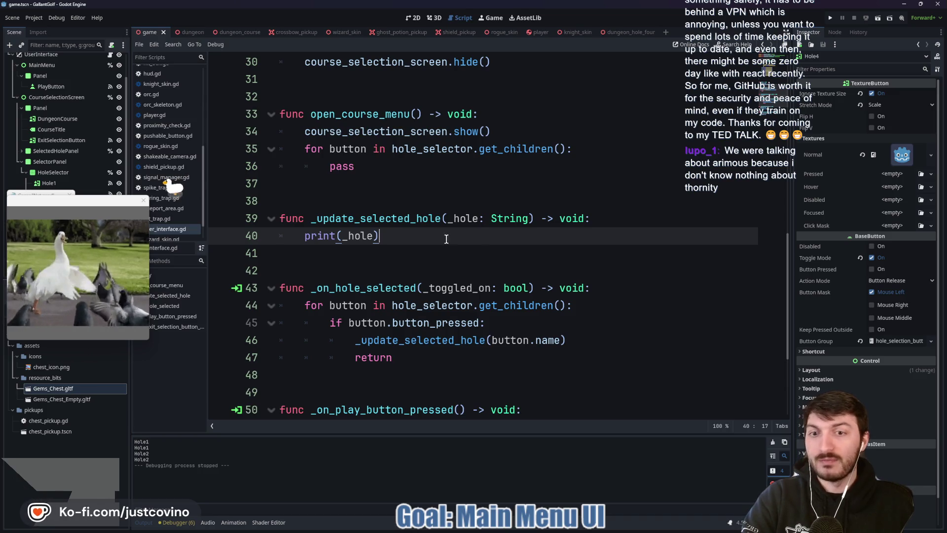
pyautogui.hotkey('shift', 'Left')
pyautogui.hotkey('shift', 'Left')
pyautogui.hotkey('shift', 'Left')
pyautogui.click(402, 236)
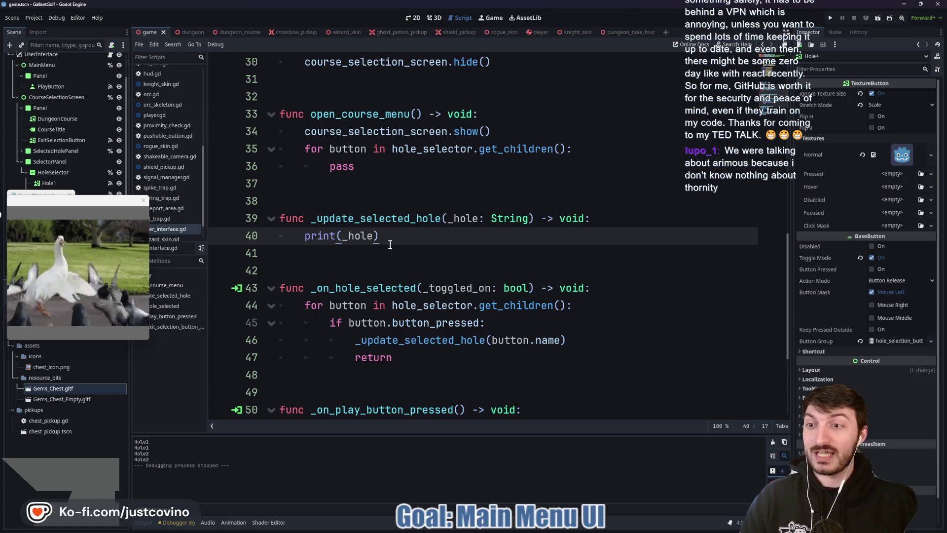
pyautogui.click(150, 198)
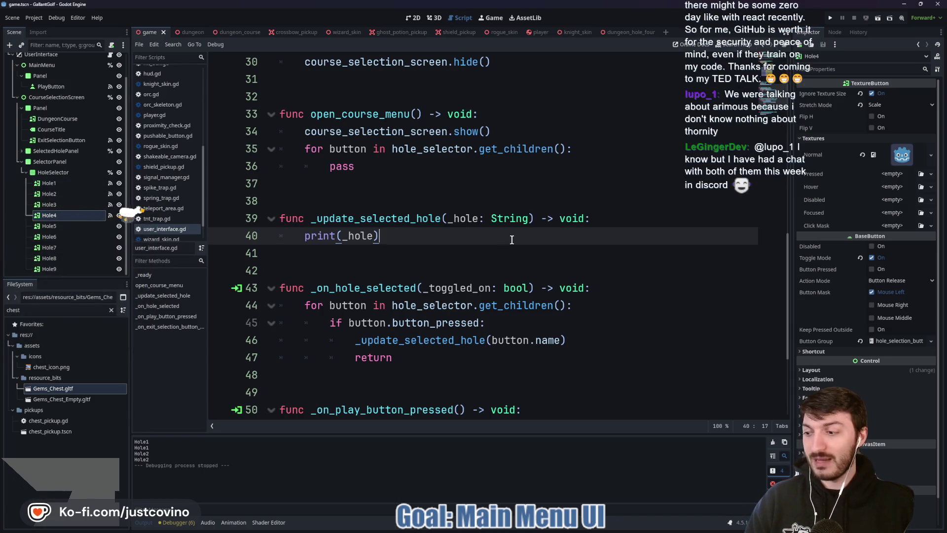
pyautogui.hotkey('ctrl', 's')
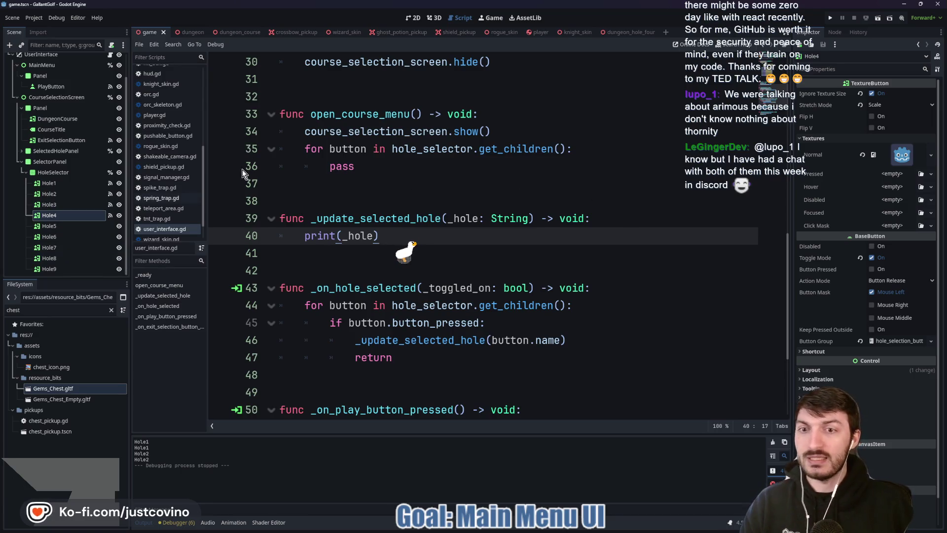
pyautogui.scroll(2, 69, 168)
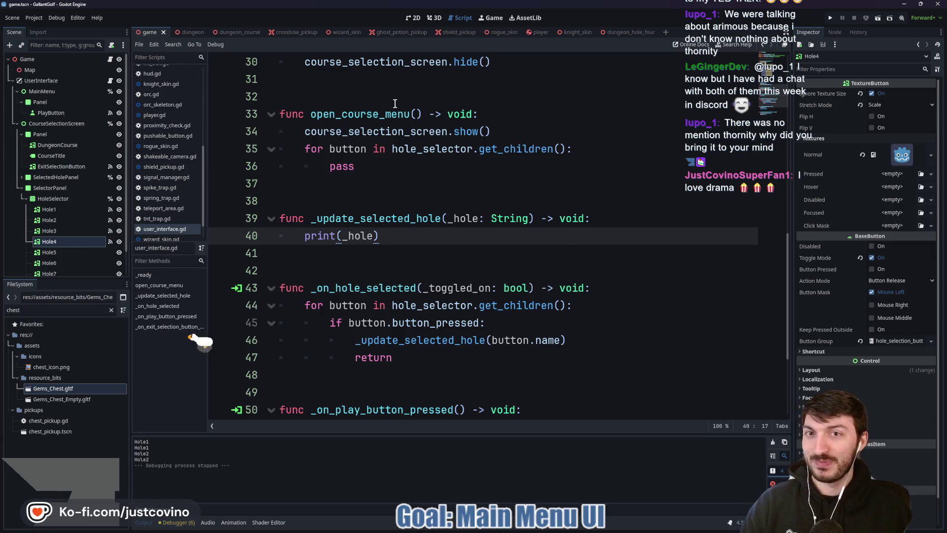
pyautogui.click(414, 17)
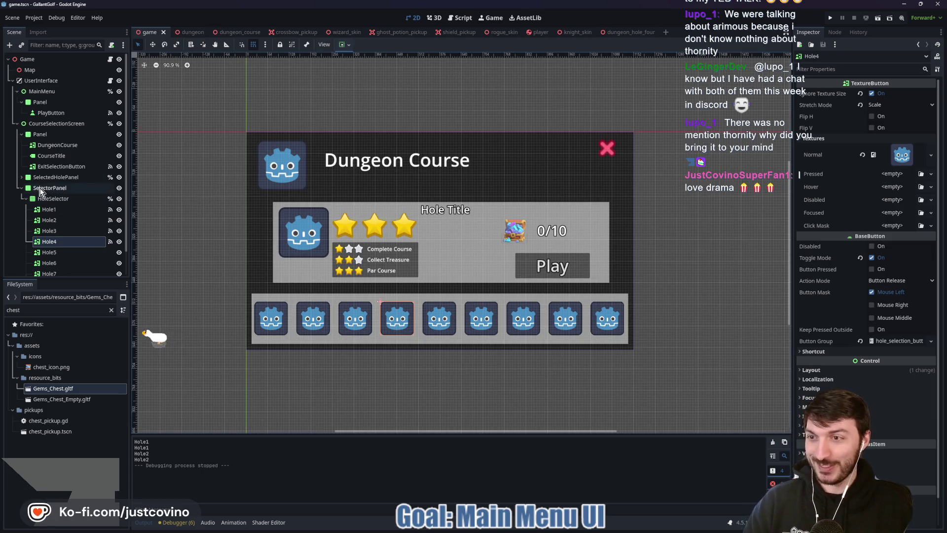
pyautogui.click(23, 177)
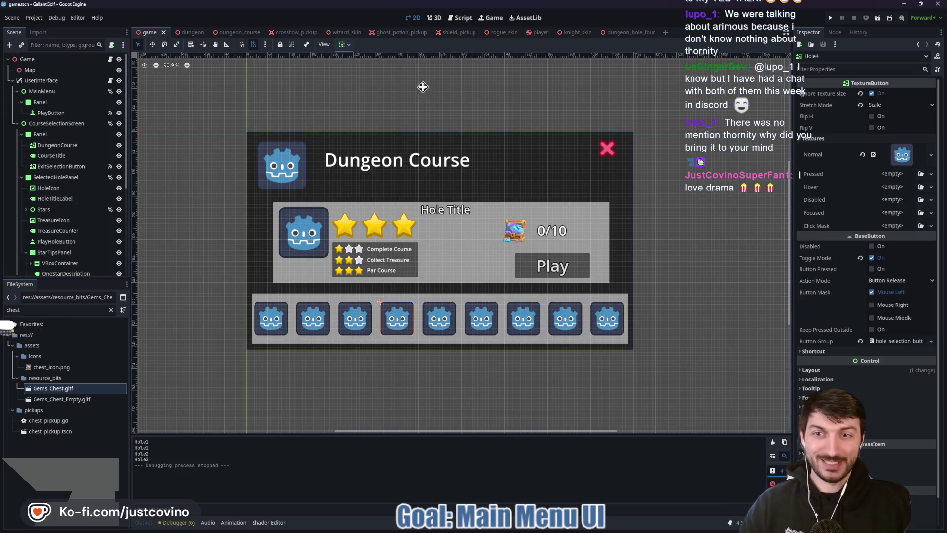
pyautogui.scroll(2, 436, 115)
pyautogui.scroll(-1, 432, 105)
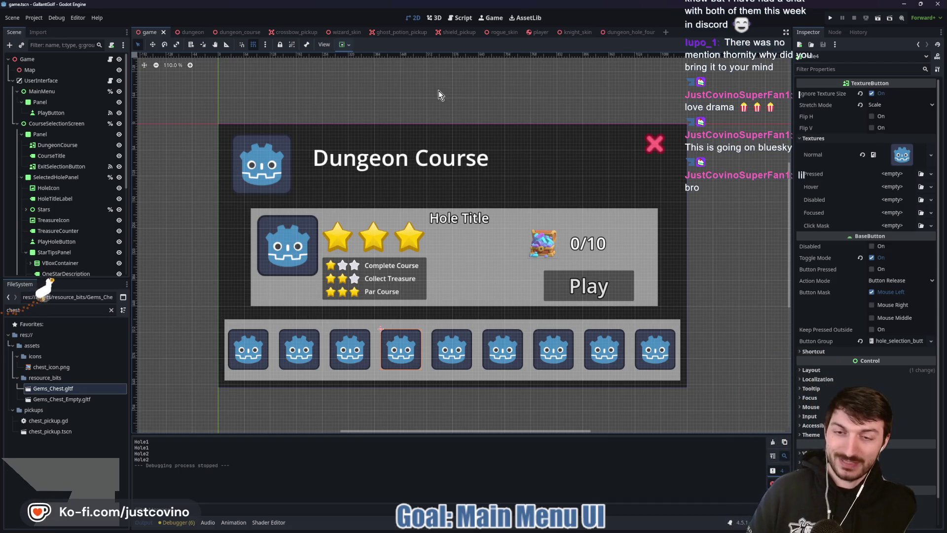
pyautogui.scroll(1, 439, 90)
pyautogui.scroll(-1, 430, 105)
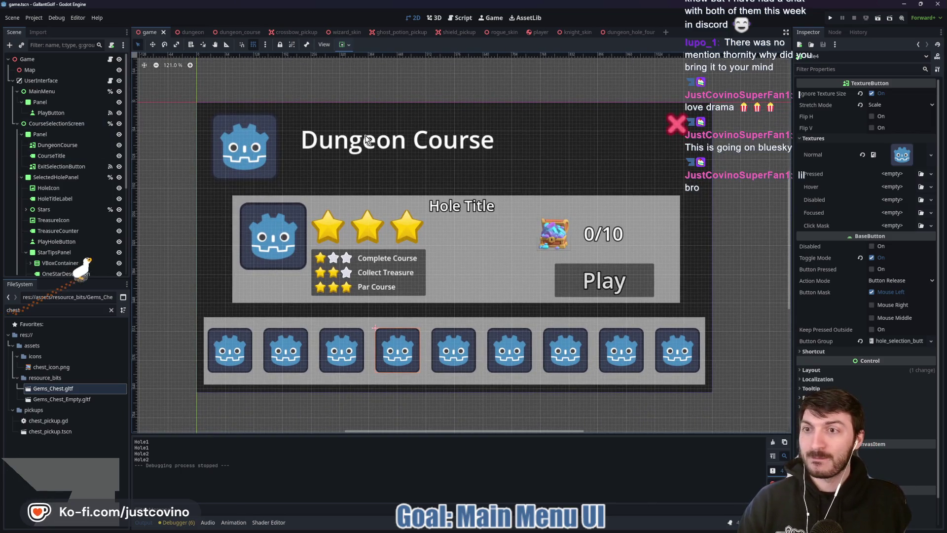
pyautogui.scroll(-1, 378, 139)
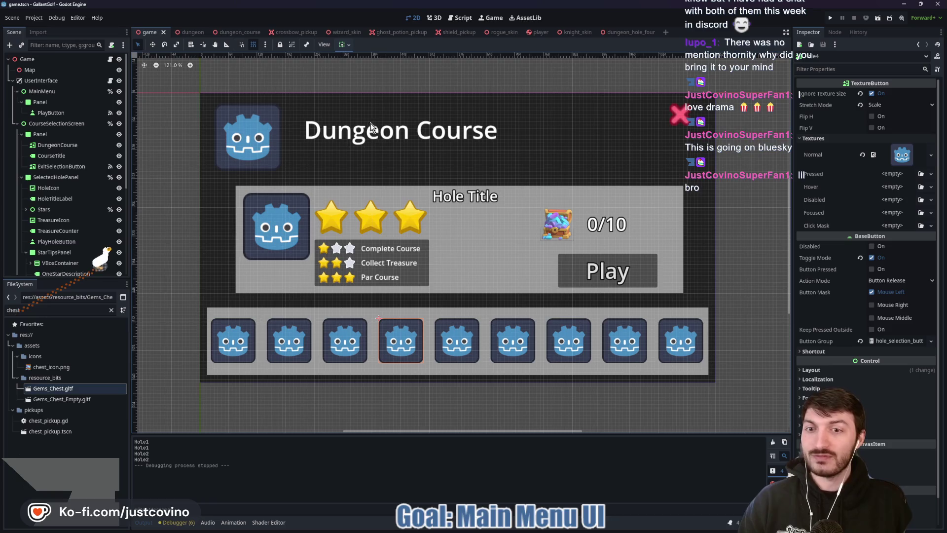
pyautogui.scroll(2, 438, 157)
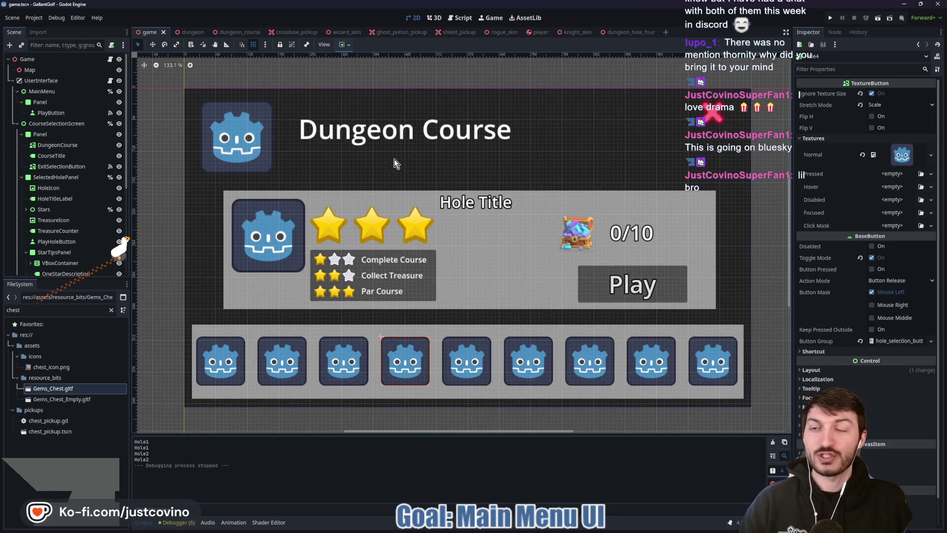
pyautogui.scroll(-2, 393, 144)
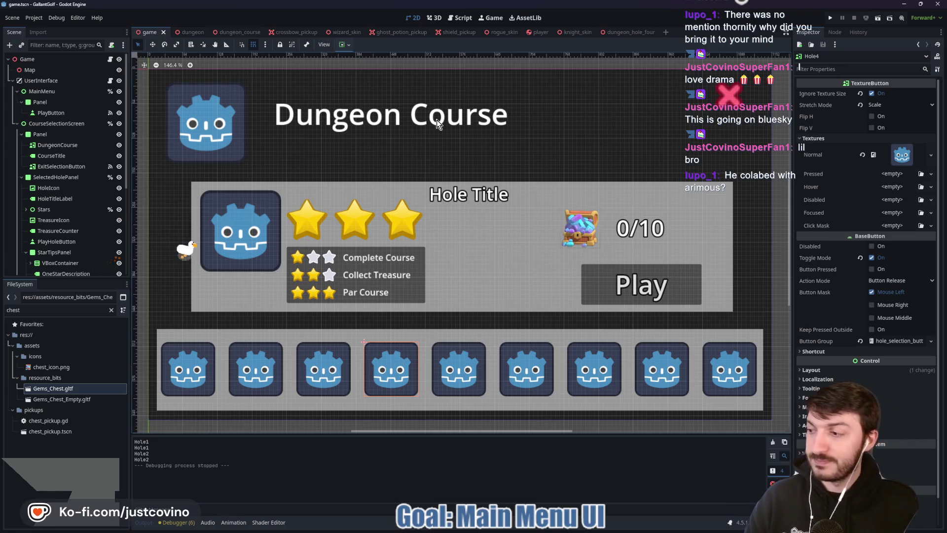
pyautogui.press('super')
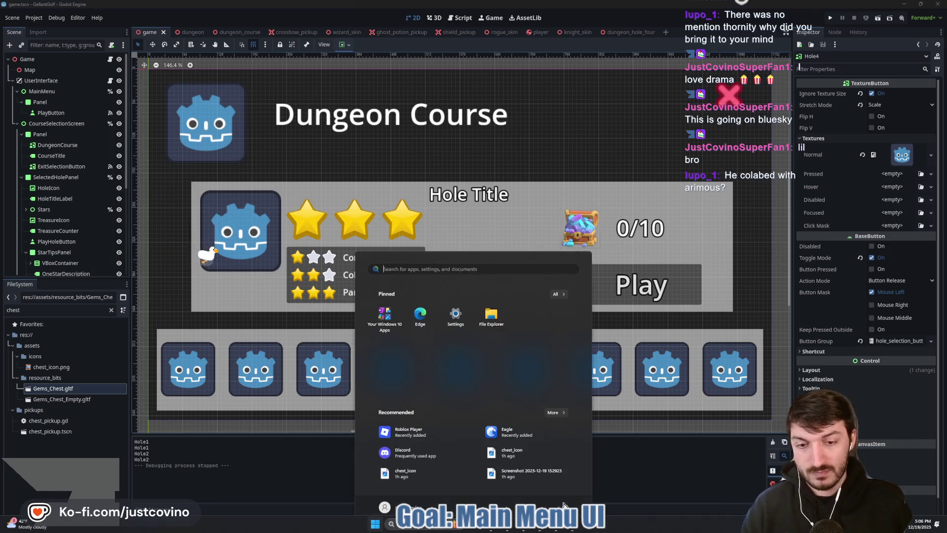
# Step: Search the Steam store for 'ame abou' and open A Game About Feeding A Black Hole
pyautogui.press('super')
pyautogui.press('super')
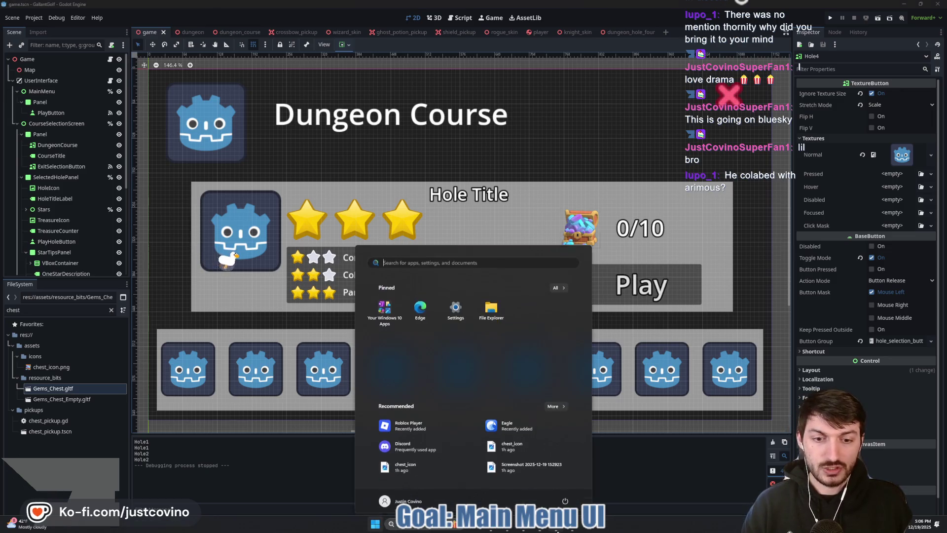
pyautogui.click(425, 310)
pyautogui.click(575, 94)
pyautogui.write('am')
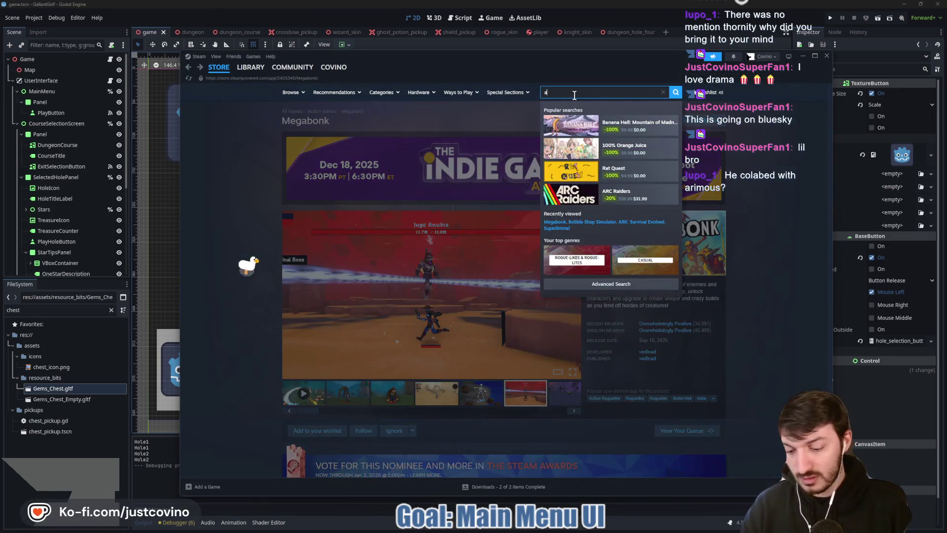
pyautogui.write('e abou')
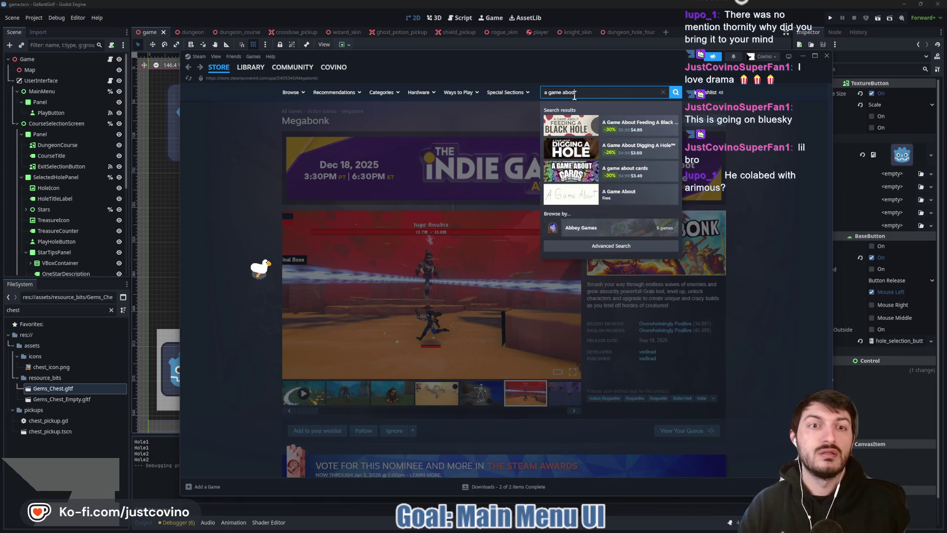
pyautogui.click(573, 131)
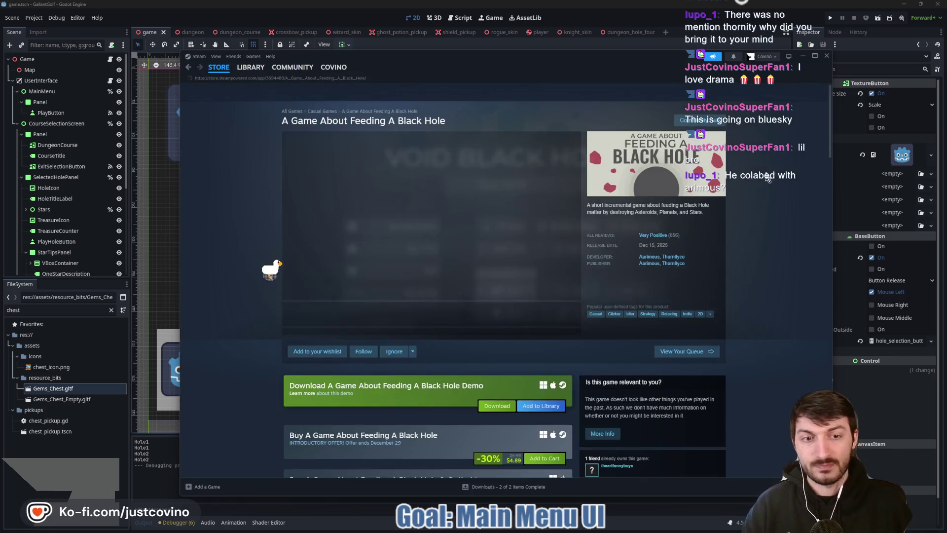
# Step: Mark up the release date and publisher credits, then go back to Godot
pyautogui.moveTo(667, 245); pyautogui.dragTo(691, 251)
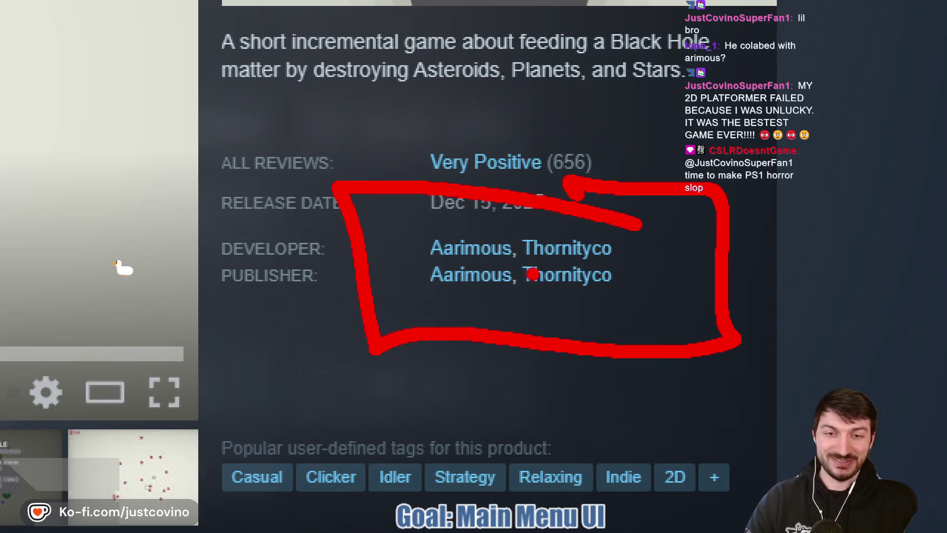
pyautogui.moveTo(423, 297)
pyautogui.mouseDown()
pyautogui.moveTo(804, 281)
pyautogui.moveTo(785, 281)
pyautogui.mouseUp()
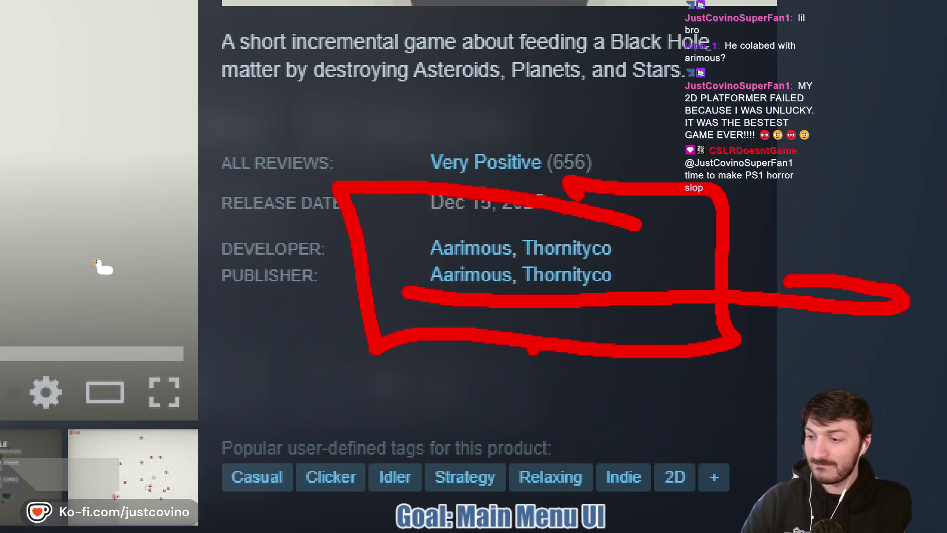
pyautogui.press('Escape')
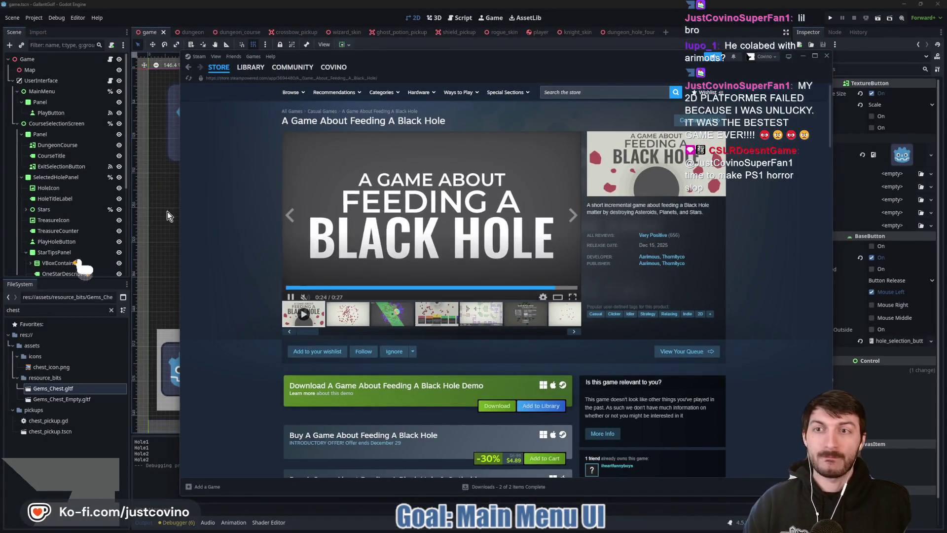
pyautogui.click(99, 443)
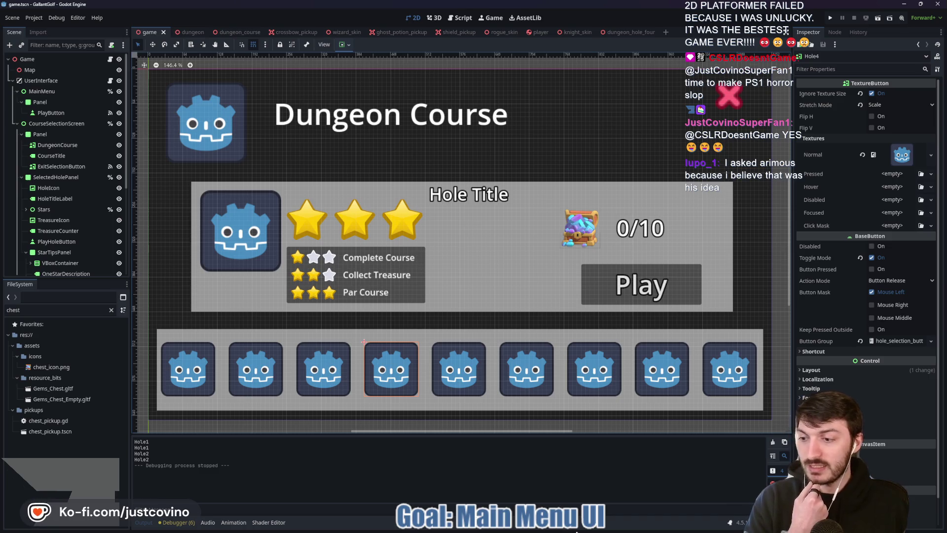
pyautogui.press('super')
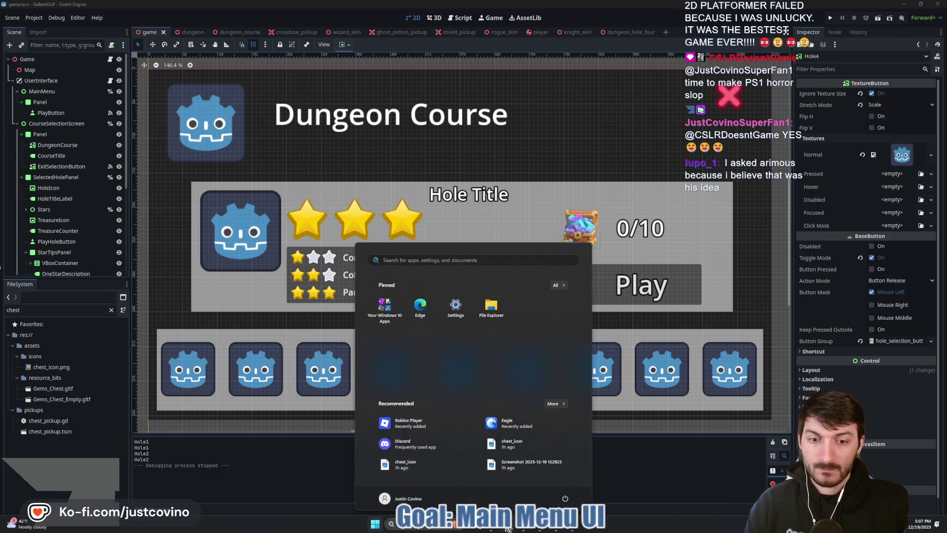
pyautogui.click(509, 527)
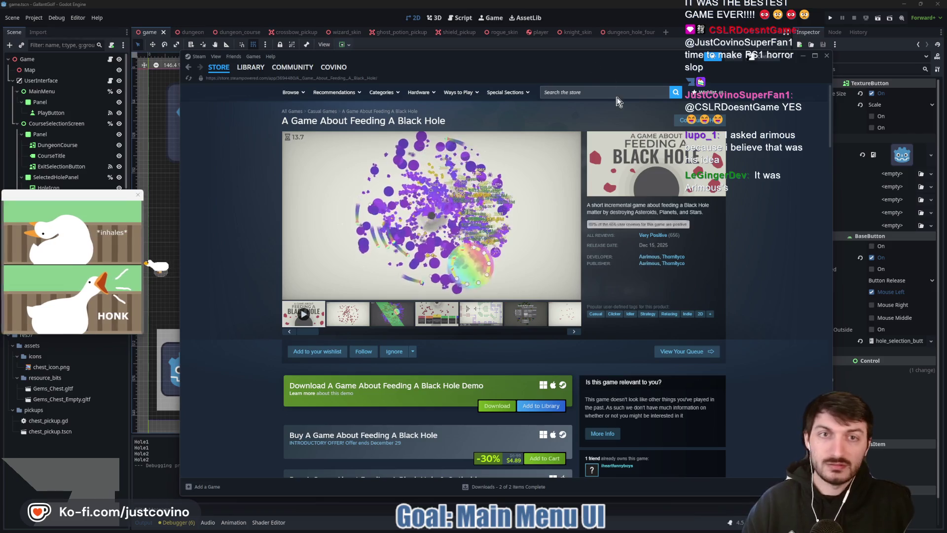
pyautogui.hotkey('alt', 'Tab')
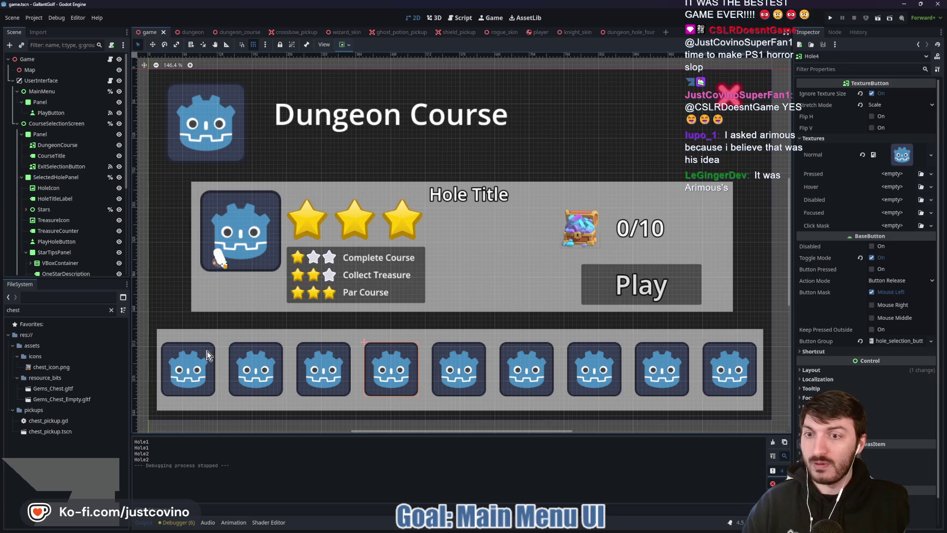
# Step: Scroll the Scene dock to HoleSelector's children, then bring Steam's Black Hole page forward
pyautogui.scroll(-2, 58, 225)
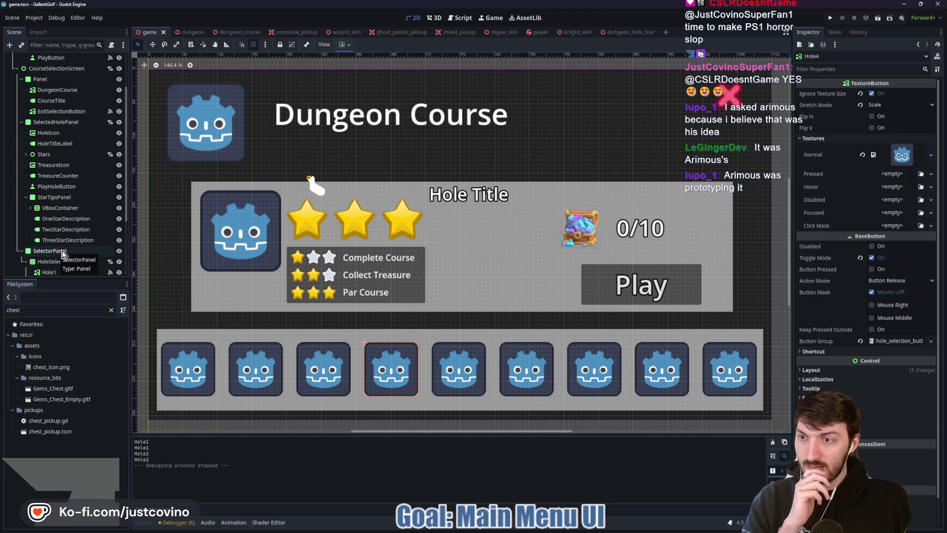
pyautogui.scroll(-1, 59, 253)
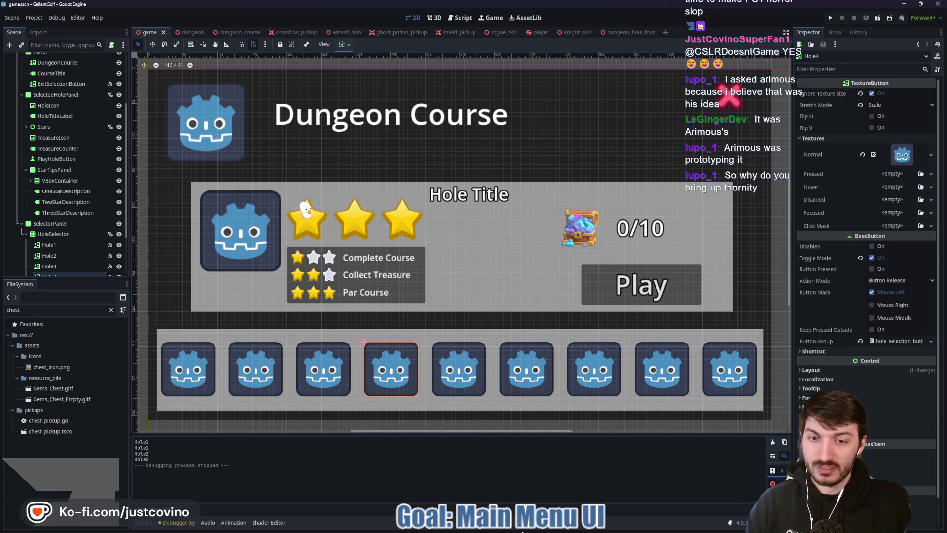
pyautogui.press('super')
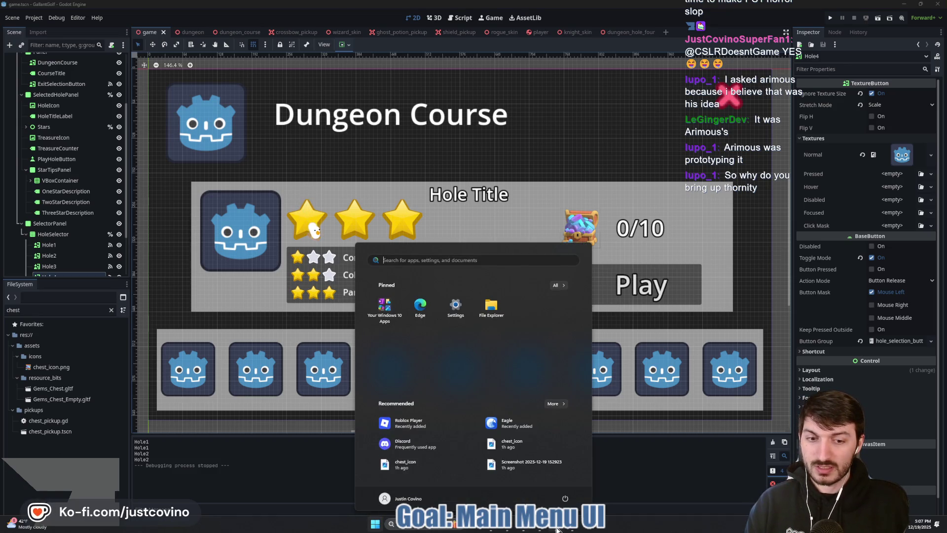
pyautogui.click(556, 529)
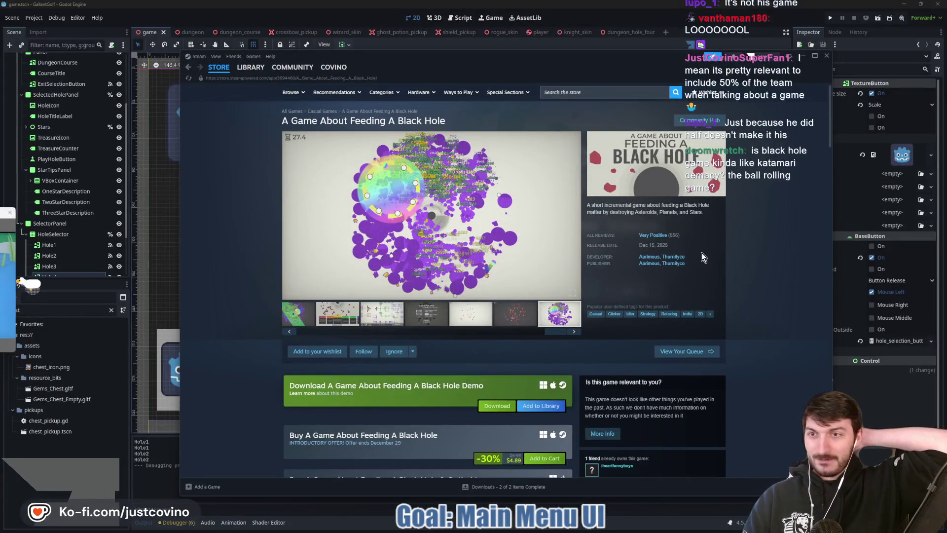
pyautogui.press('Escape')
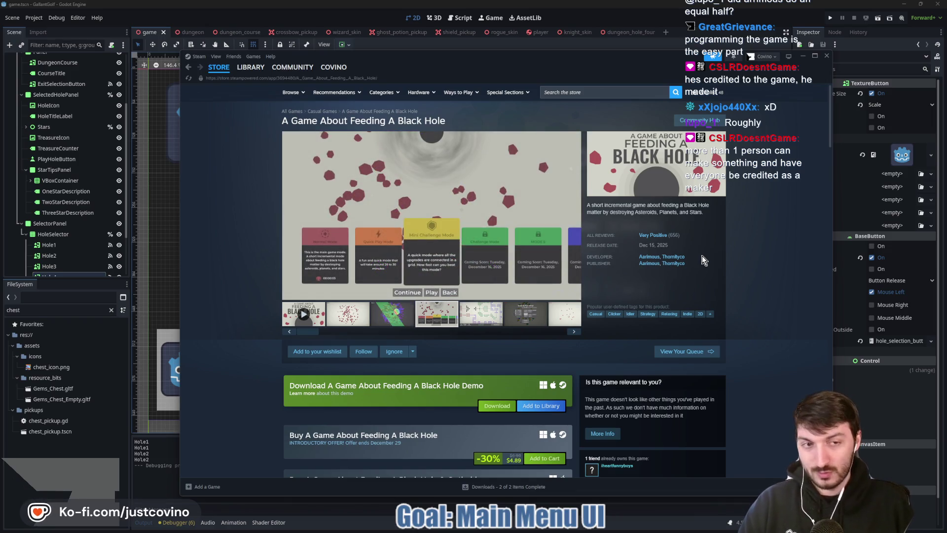
pyautogui.moveTo(567, 531)
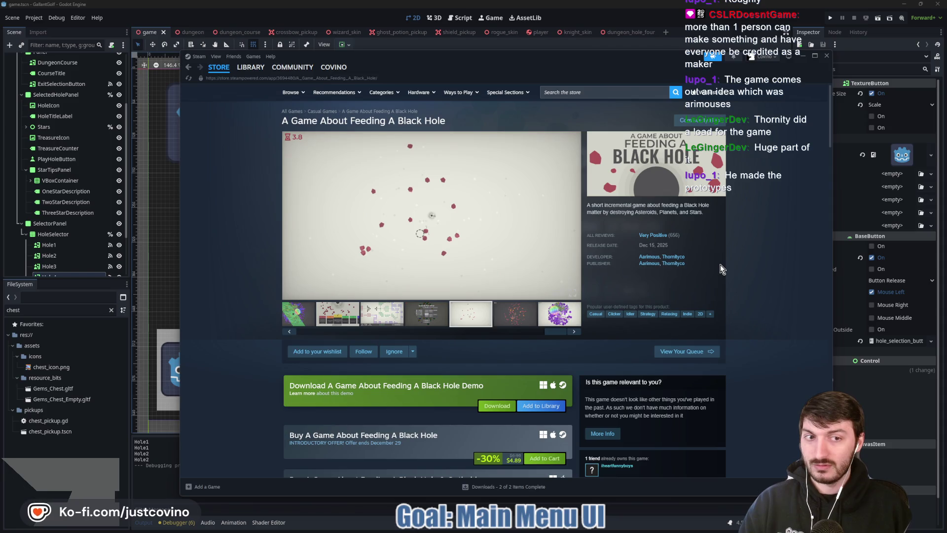
pyautogui.moveTo(506, 531)
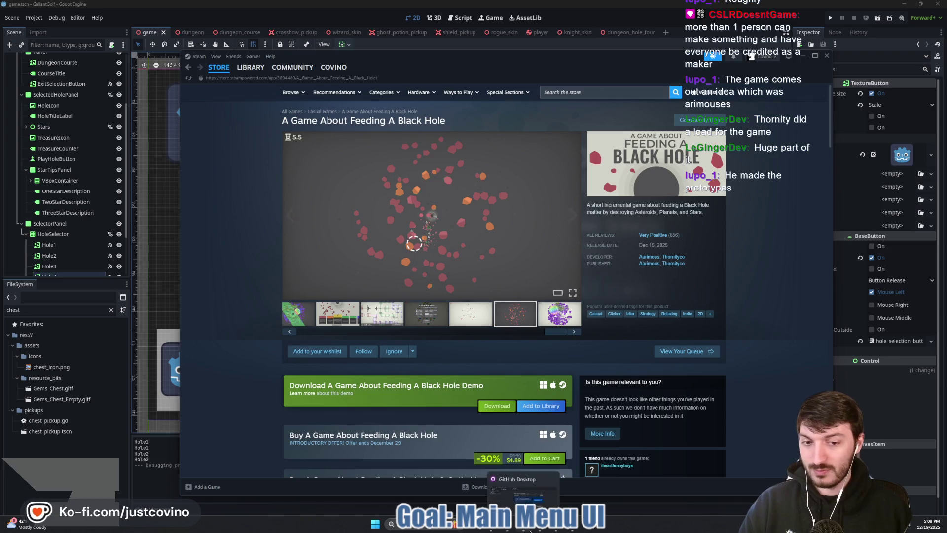
pyautogui.click(511, 527)
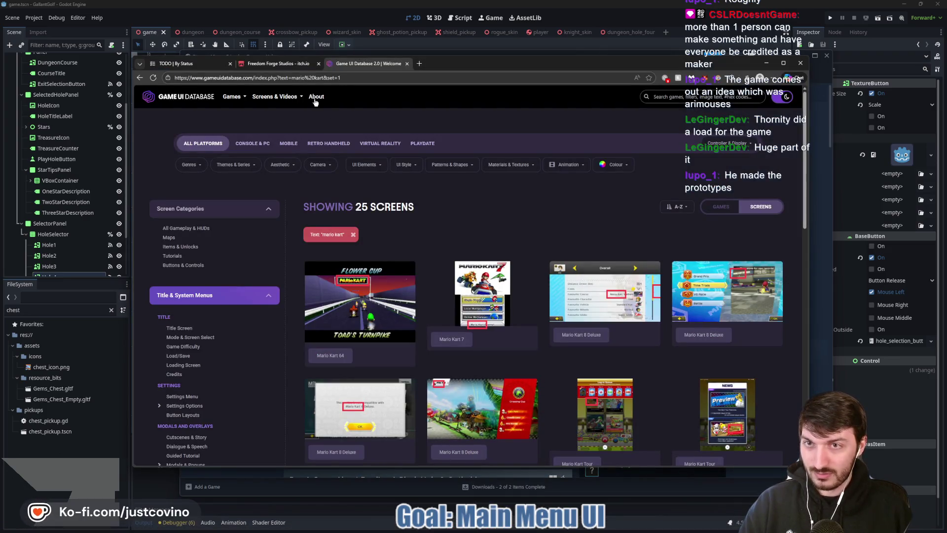
# Step: Open Job Hopper from the Freedom Forge Studios itch.io page and scroll through it
pyautogui.click(280, 62)
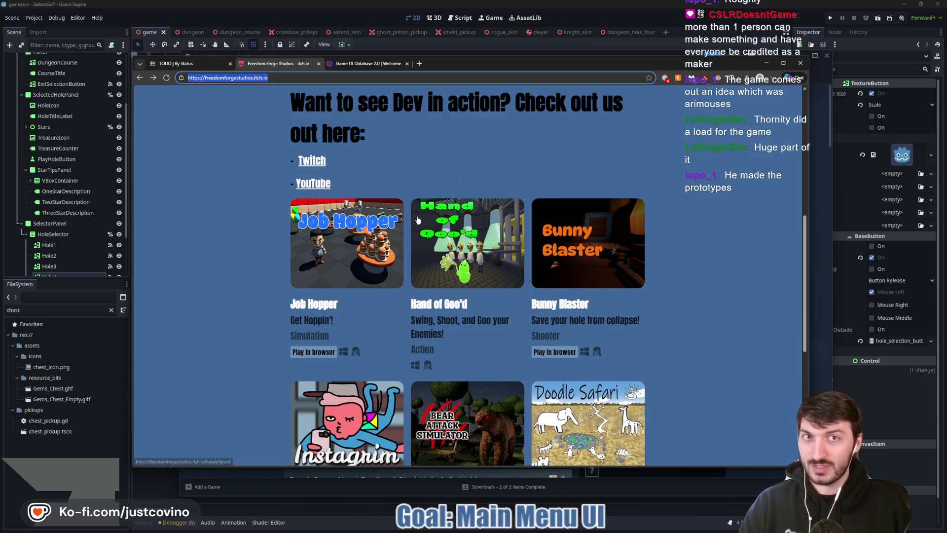
pyautogui.click(317, 305)
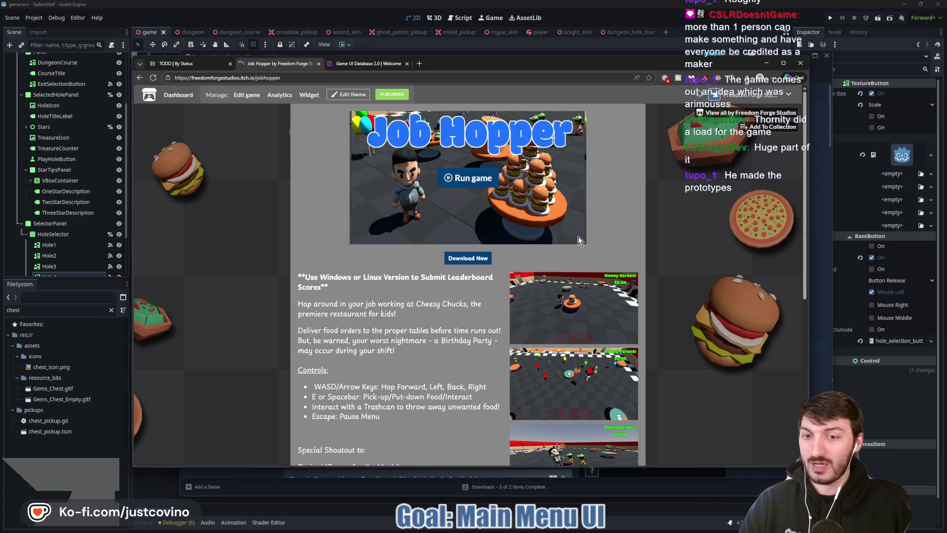
pyautogui.scroll(-5, 578, 236)
pyautogui.scroll(-1, 531, 226)
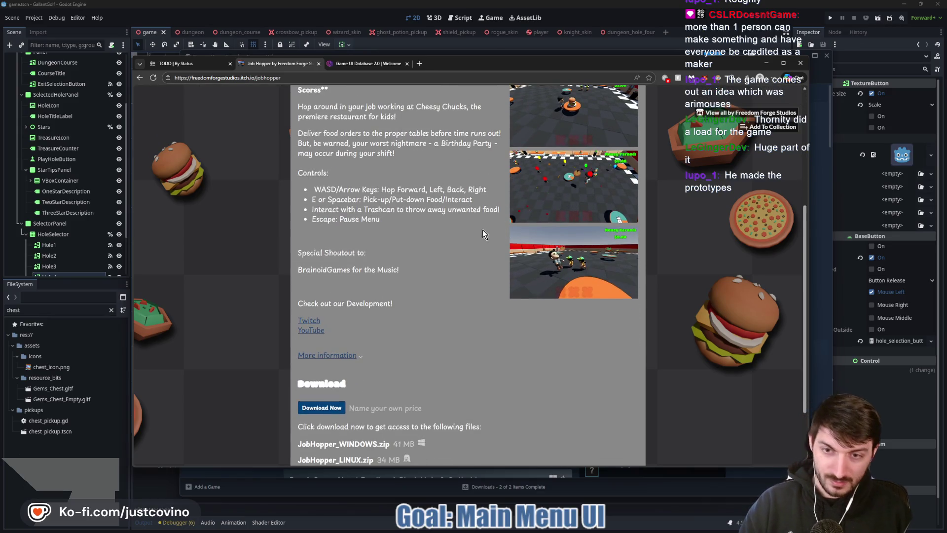
pyautogui.scroll(5, 481, 247)
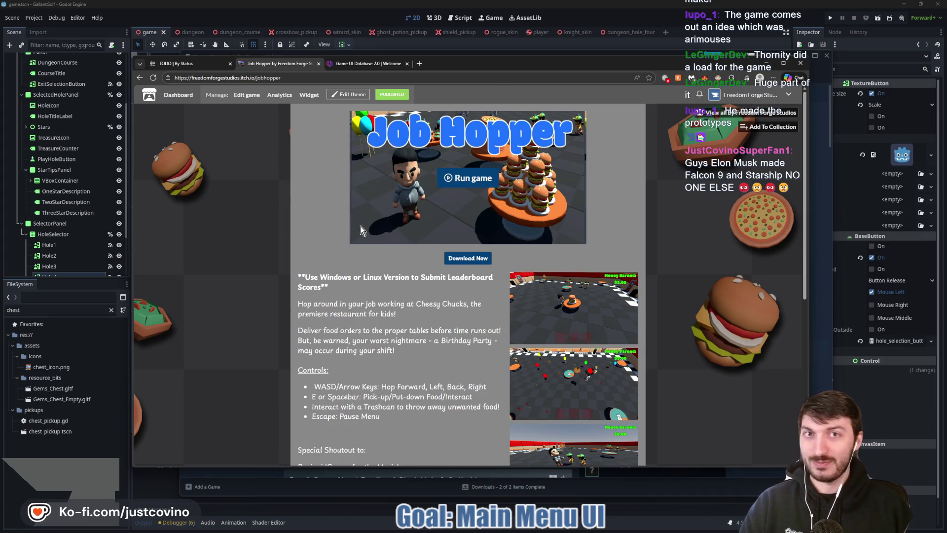
pyautogui.scroll(-3, 363, 216)
# Step: Highlight and clear the shoutout text, then switch back to the Godot editor
pyautogui.moveTo(398, 318); pyautogui.dragTo(297, 319)
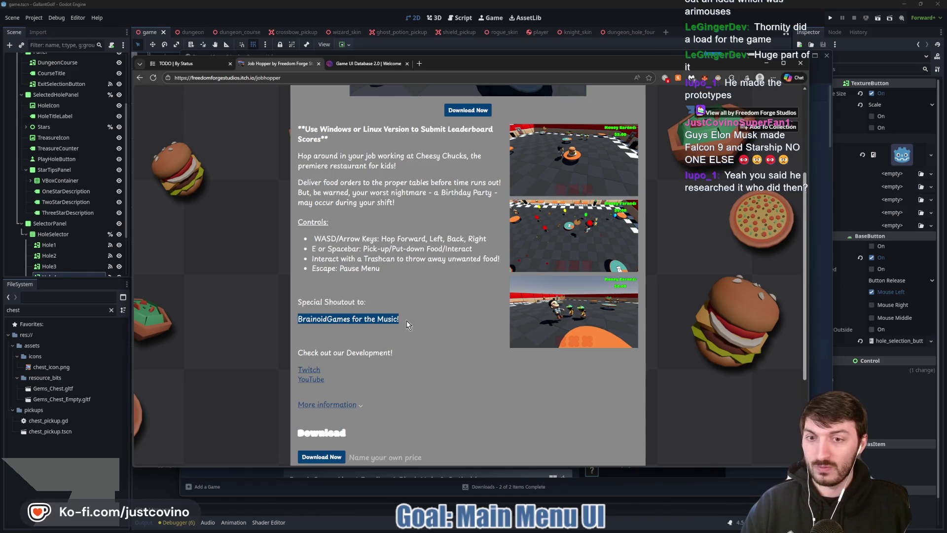
pyautogui.click(368, 284)
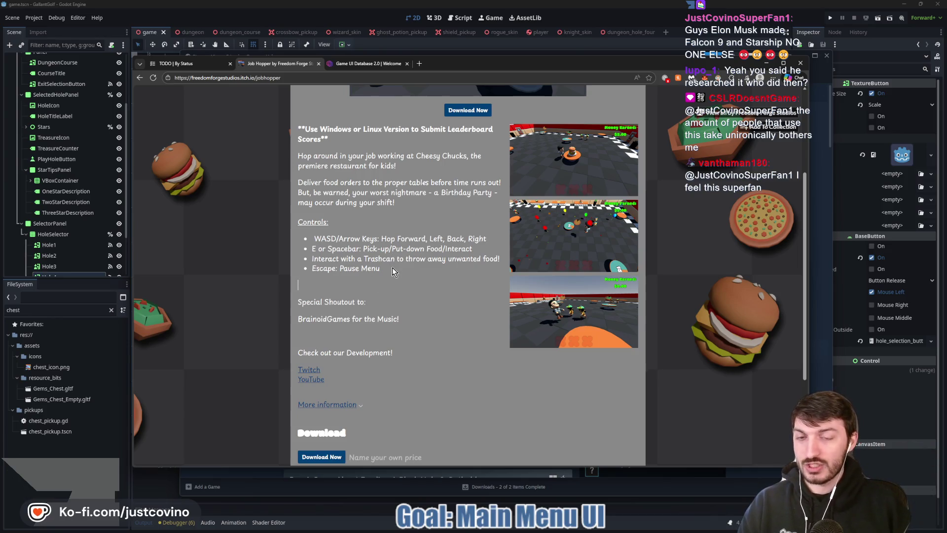
pyautogui.scroll(3, 402, 250)
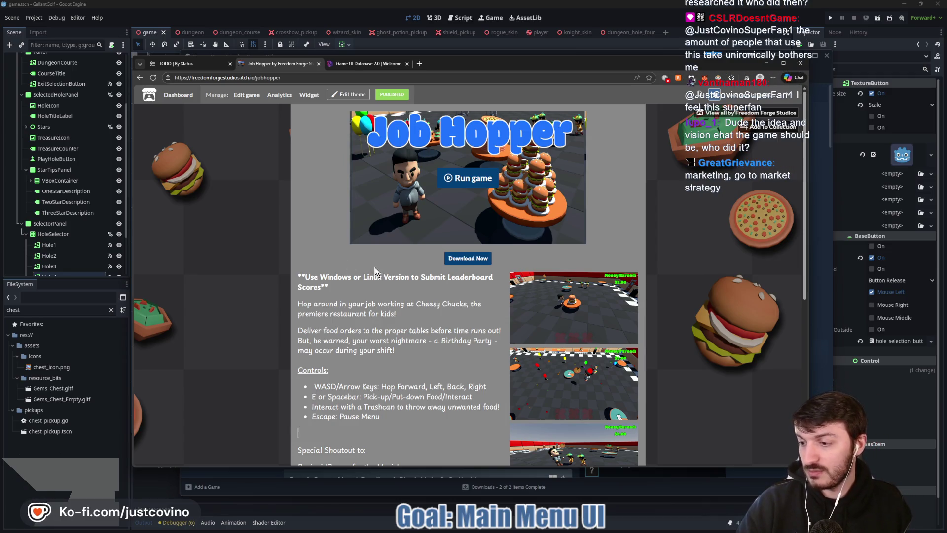
pyautogui.hotkey('alt', 'Tab')
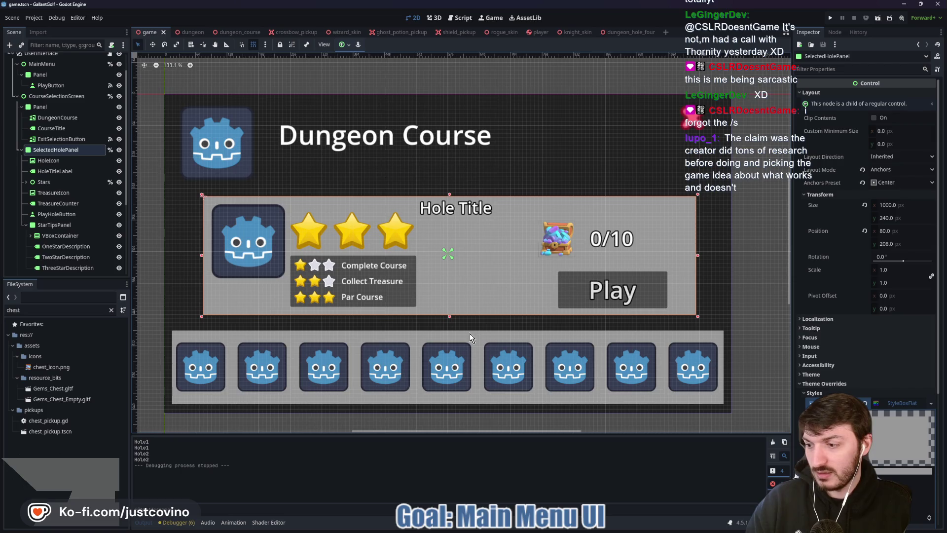
# Step: Bring Steam's Black Hole store page forward and open its black-hole gameplay screenshot
pyautogui.moveTo(546, 530)
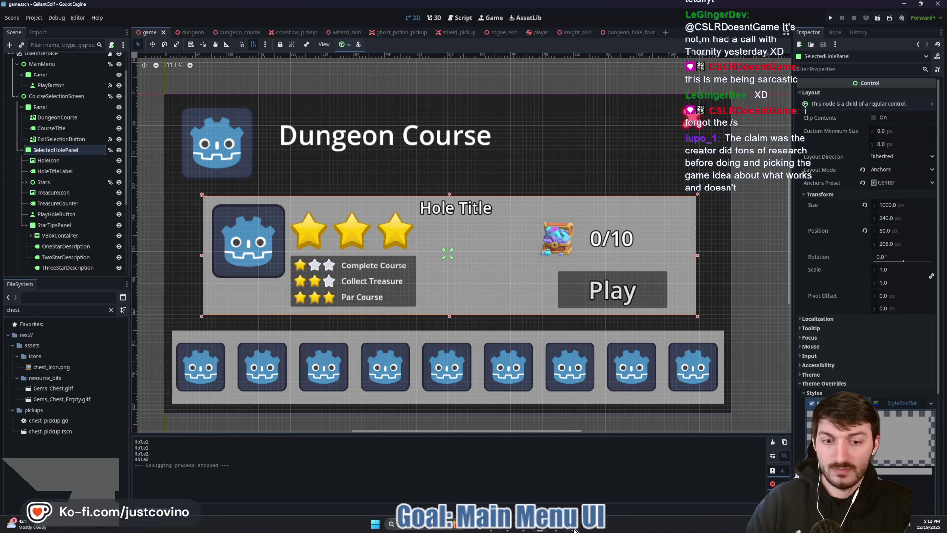
pyautogui.click(556, 529)
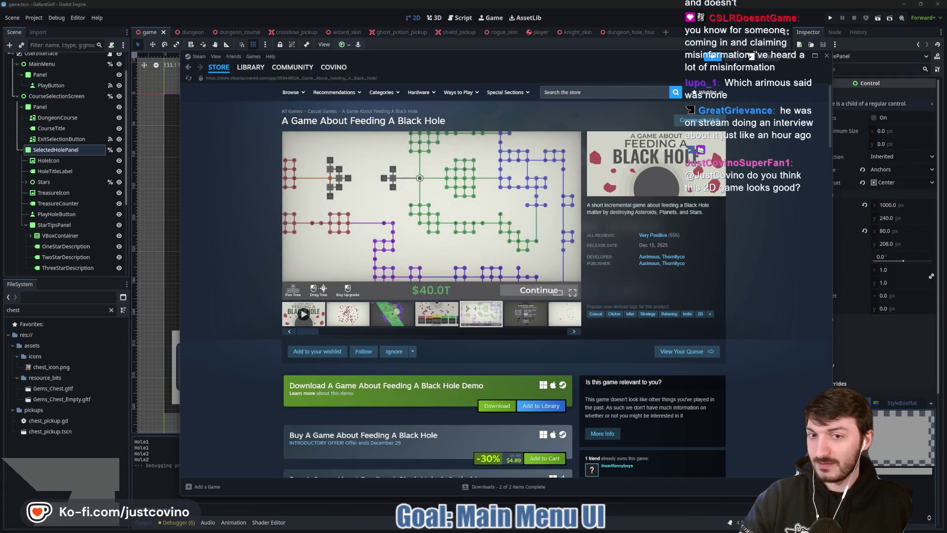
pyautogui.click(352, 317)
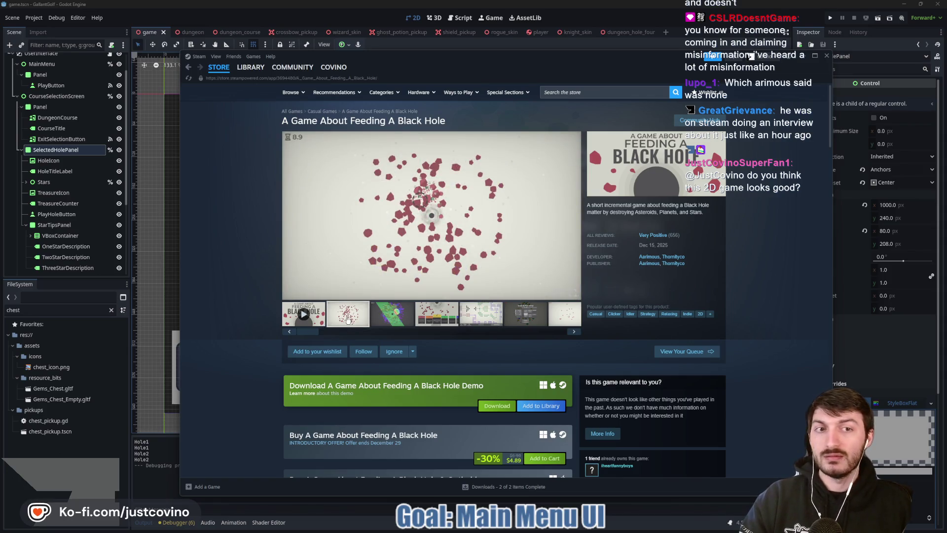
# Step: View the mode-selection and black-hole screenshots, then bring the Godot editor back
pyautogui.click(442, 313)
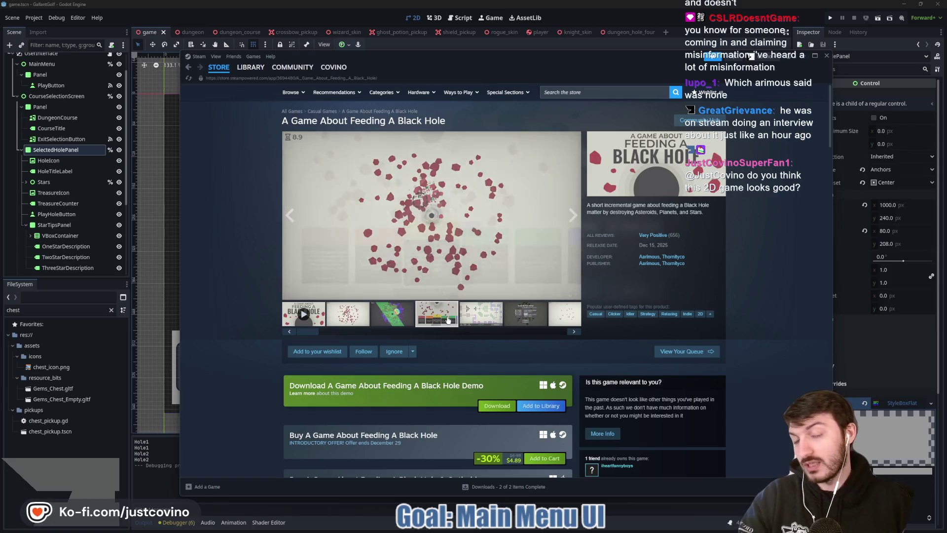
pyautogui.click(348, 314)
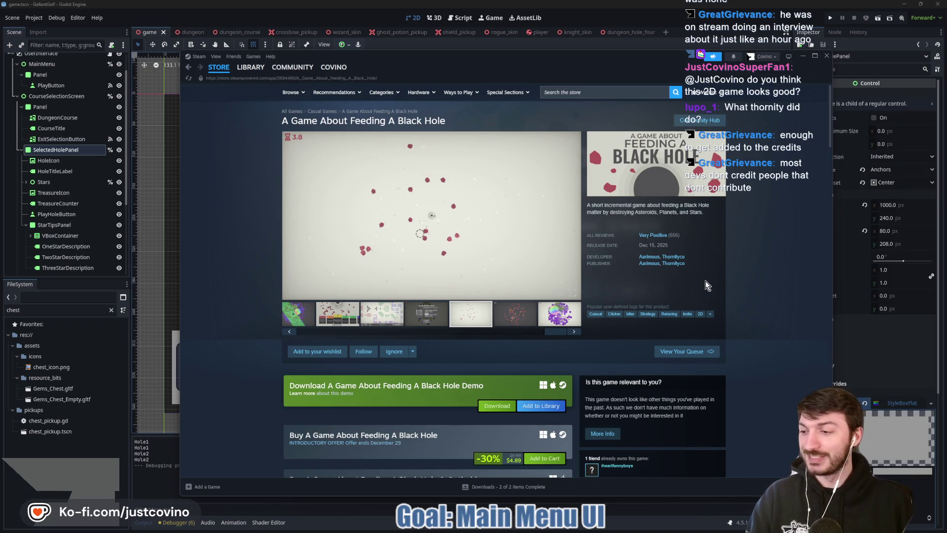
pyautogui.click(235, 292)
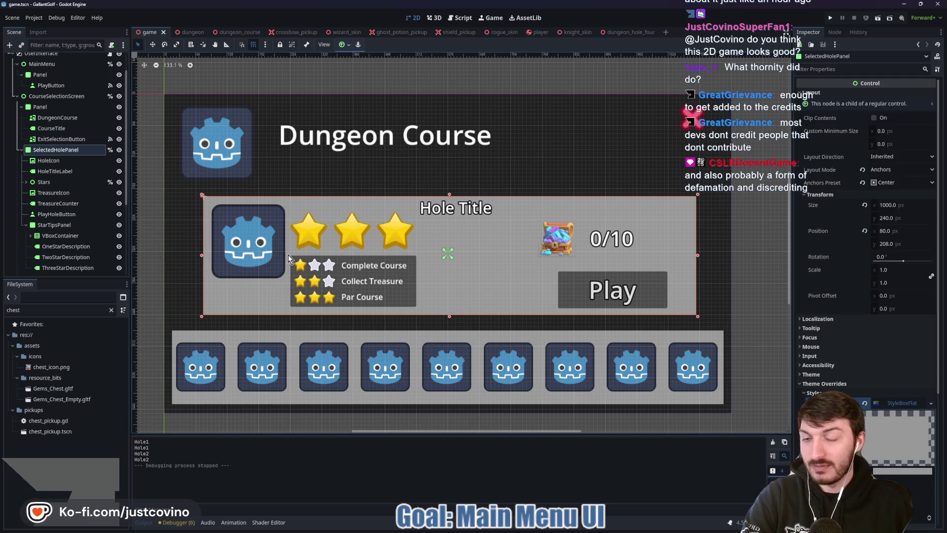
pyautogui.moveTo(552, 530)
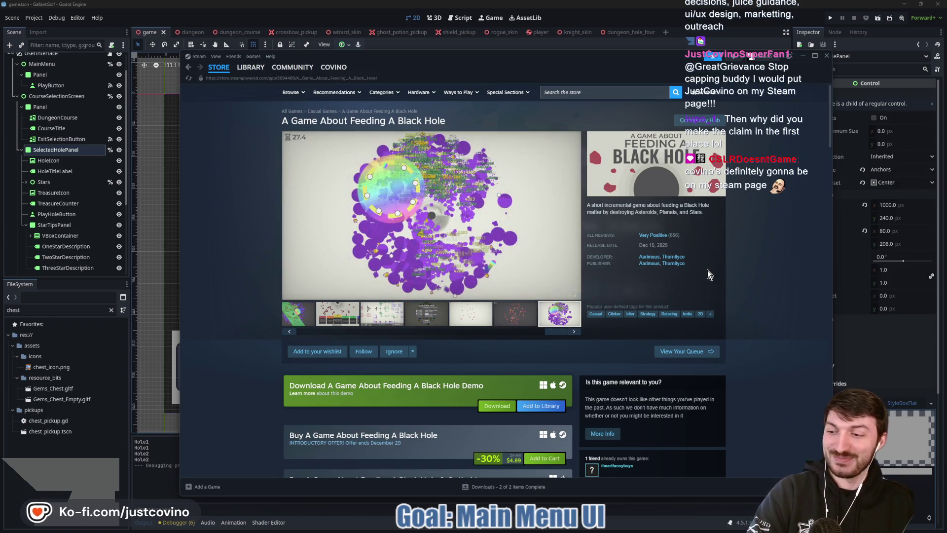
pyautogui.click(300, 7)
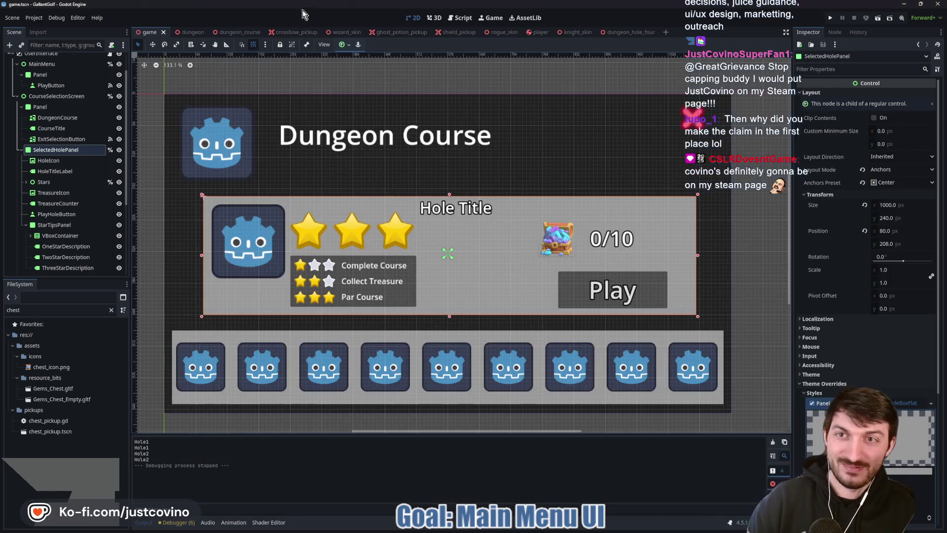
pyautogui.moveTo(285, 230); pyautogui.dragTo(302, 226)
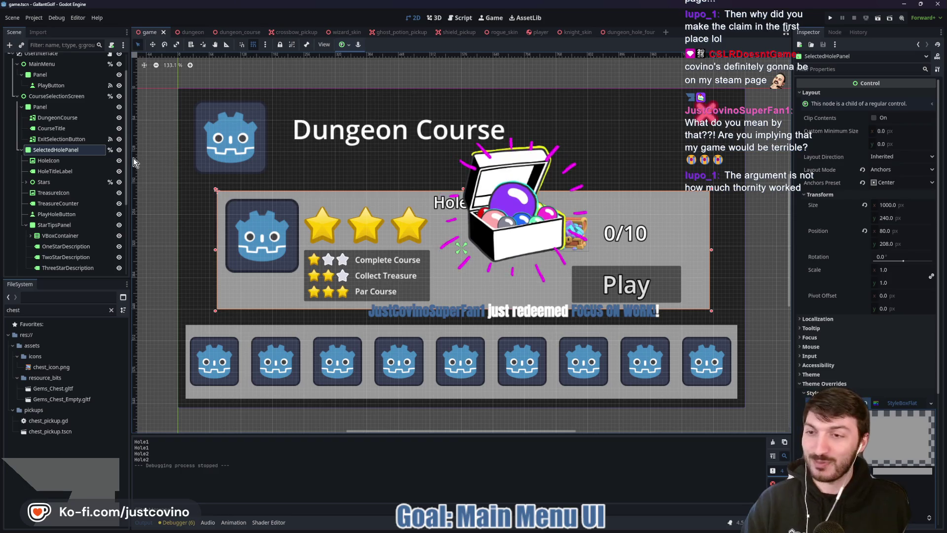
# Step: Set Access as Unique Name on HoleIcon, HoleTitleLabel and TreasureCounter
pyautogui.click(72, 162)
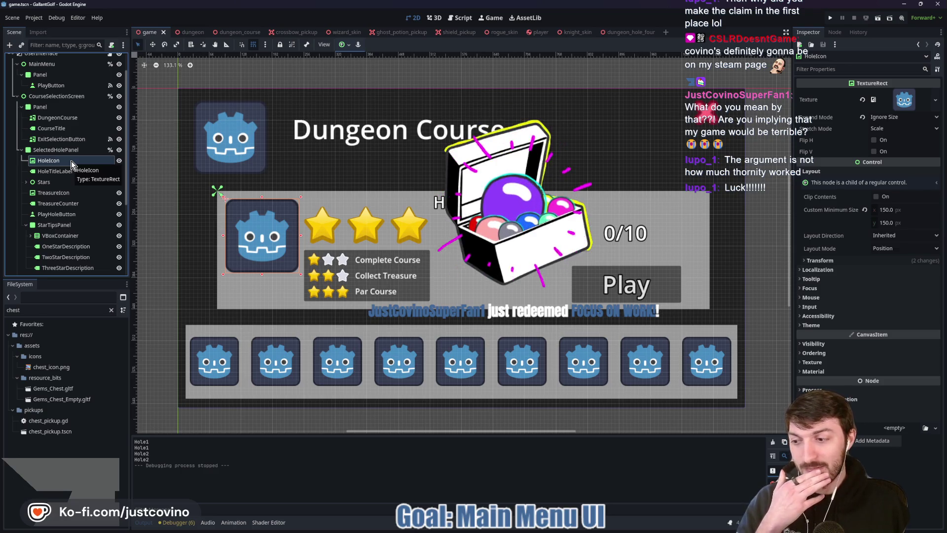
pyautogui.rightClick(71, 162)
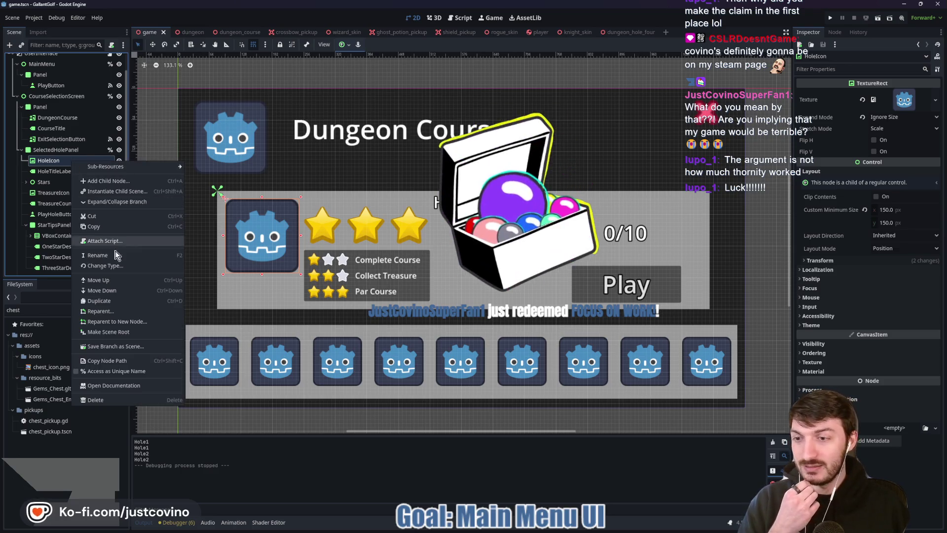
pyautogui.click(108, 370)
pyautogui.rightClick(71, 172)
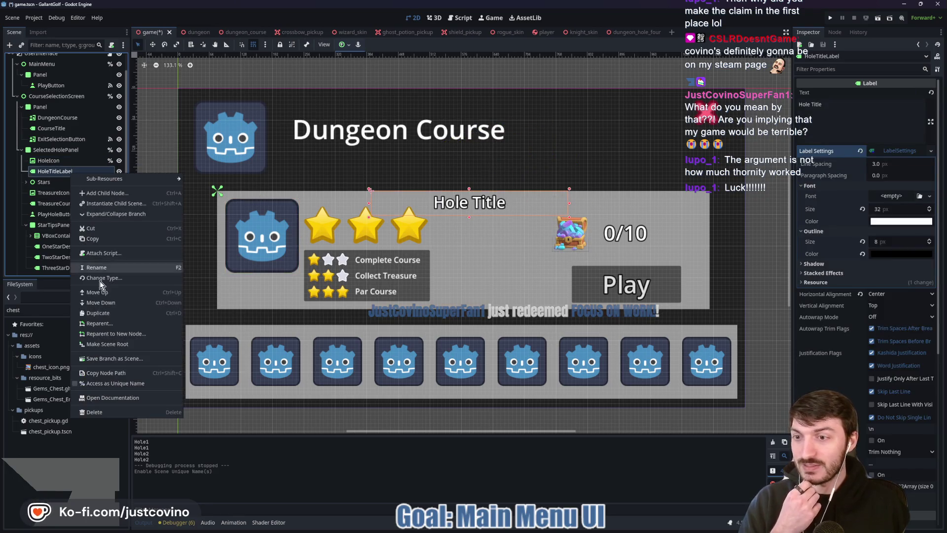
pyautogui.click(108, 383)
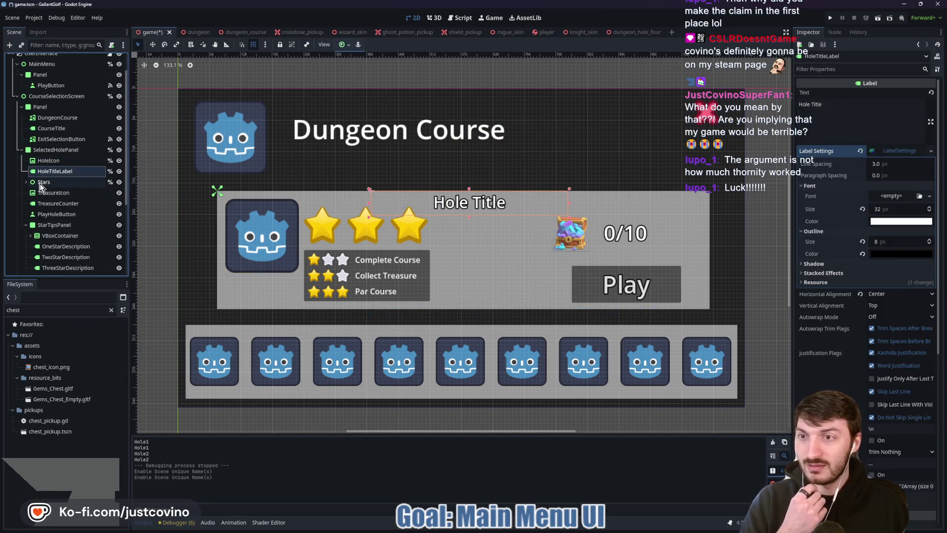
pyautogui.rightClick(64, 204)
pyautogui.click(106, 415)
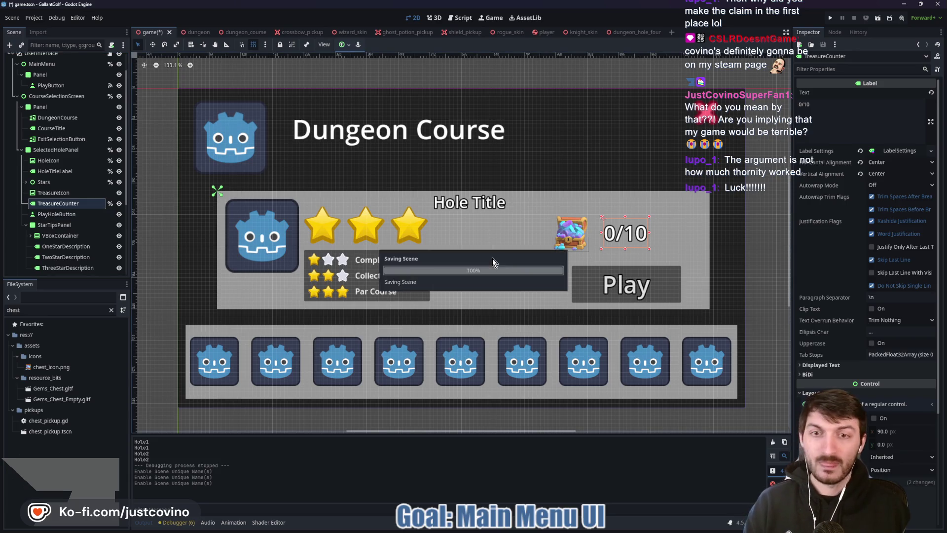
# Step: Save the game scene and open the UserInterface script
pyautogui.hotkey('ctrl', 's')
pyautogui.scroll(2, 92, 163)
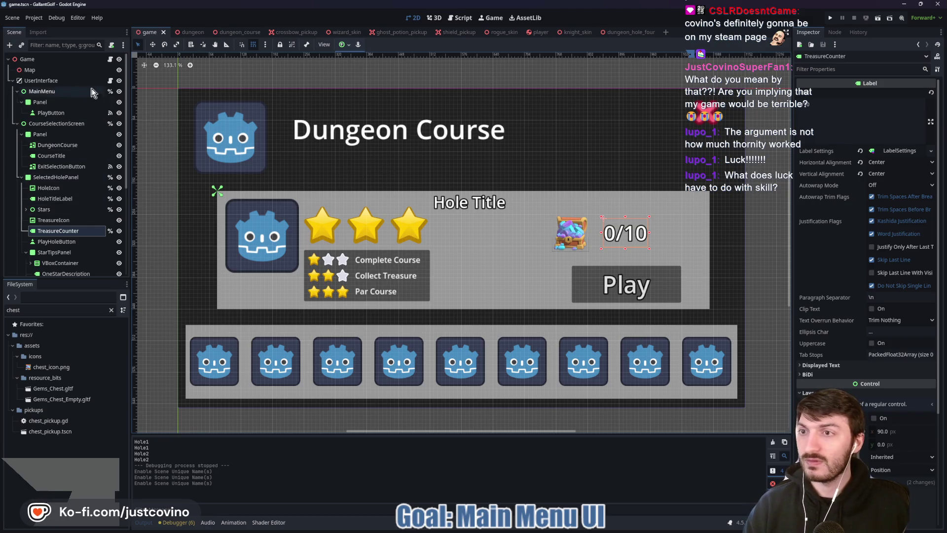
pyautogui.click(110, 83)
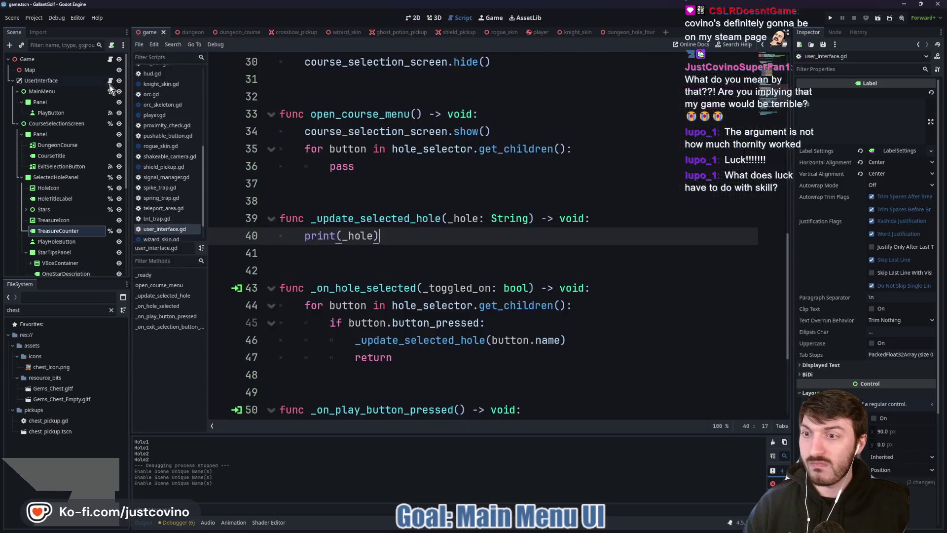
pyautogui.scroll(2, 450, 220)
pyautogui.scroll(8, 469, 227)
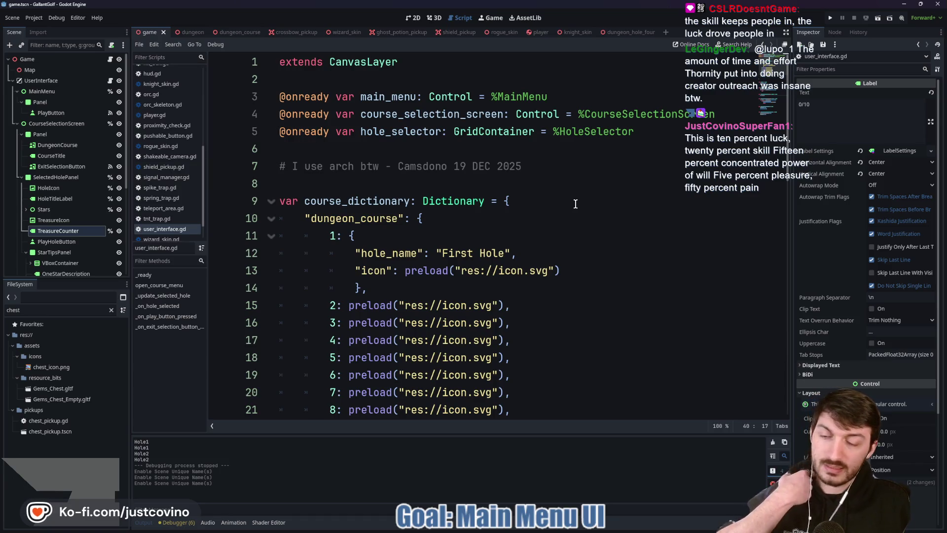
pyautogui.click(664, 132)
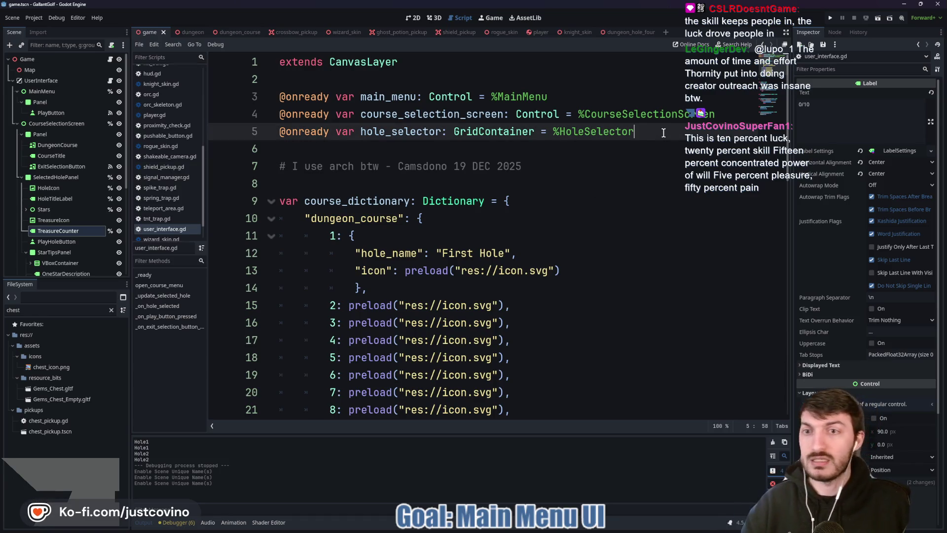
pyautogui.press('Return')
pyautogui.write('@onready ')
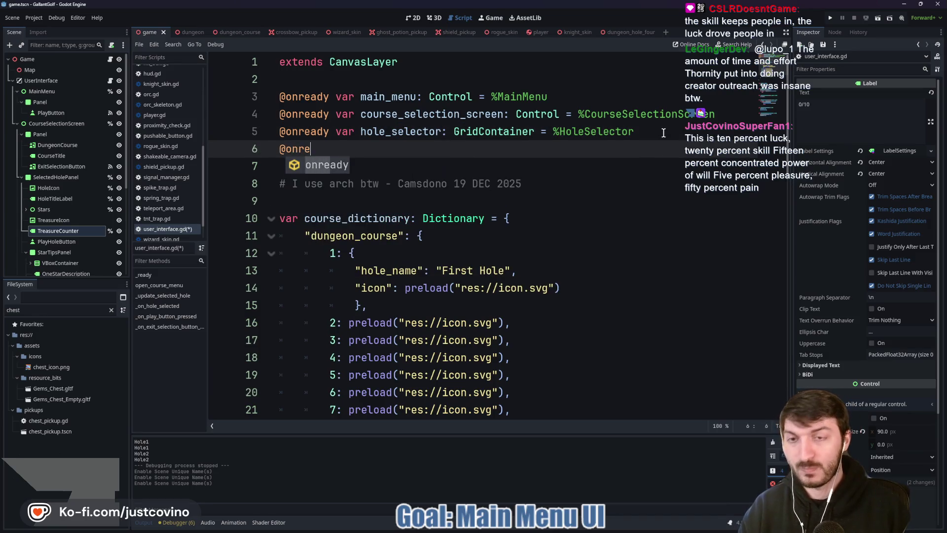
pyautogui.write('var')
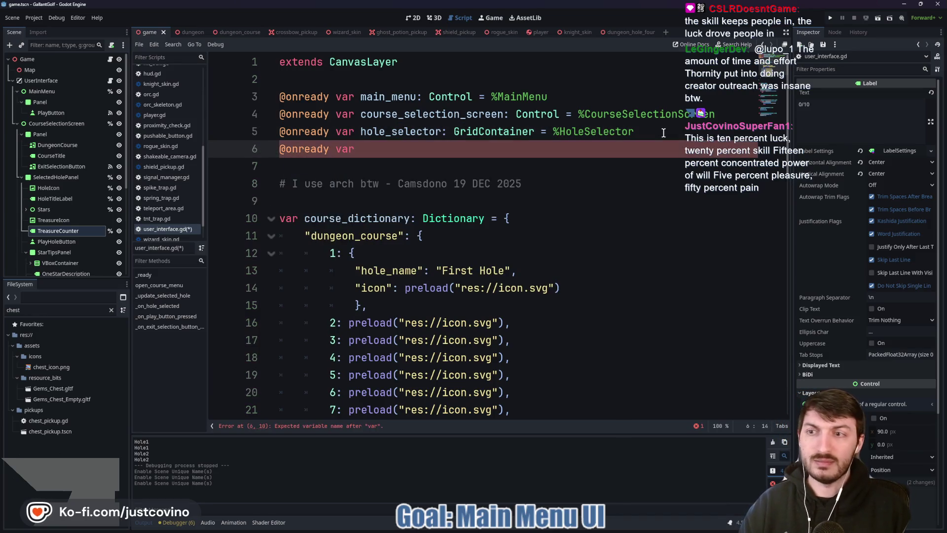
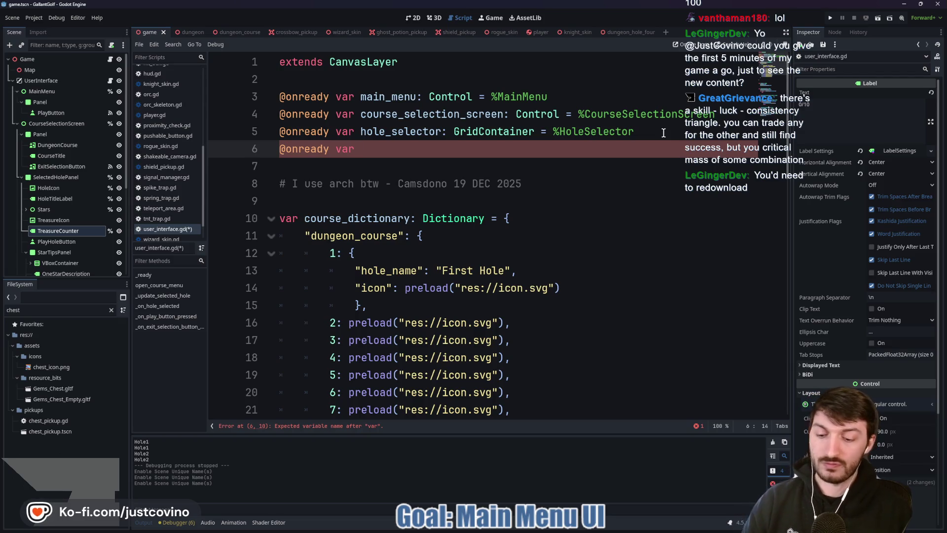
pyautogui.write('treasure_')
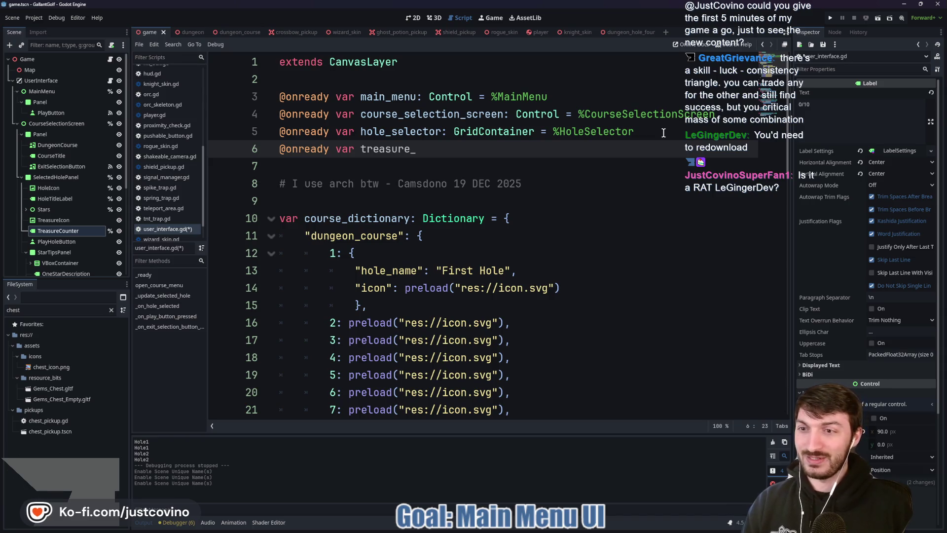
pyautogui.write('counter:')
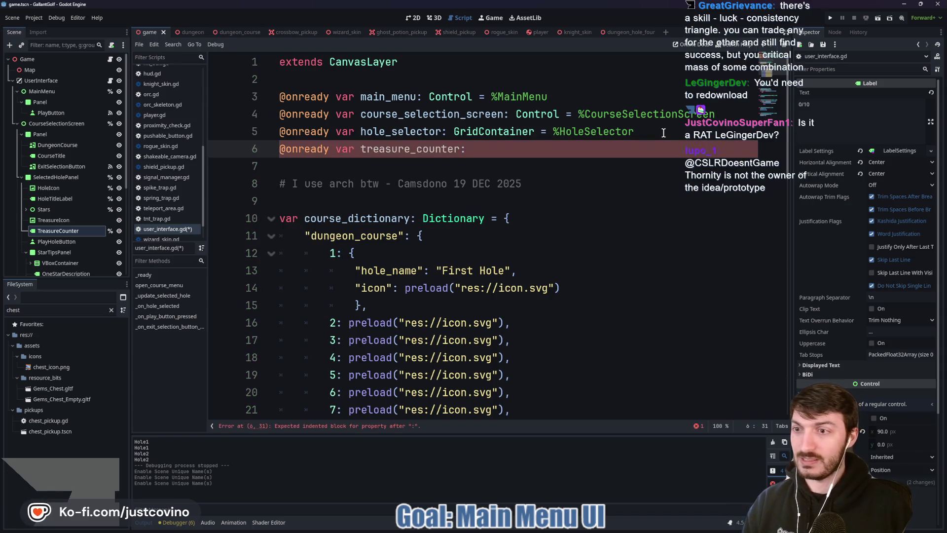
pyautogui.write(' Label = %')
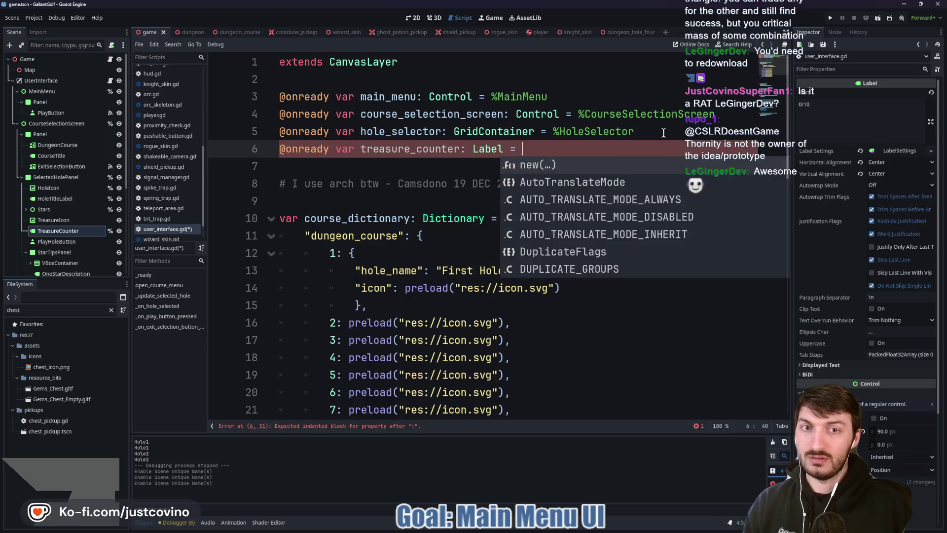
pyautogui.write('TreasureCoun')
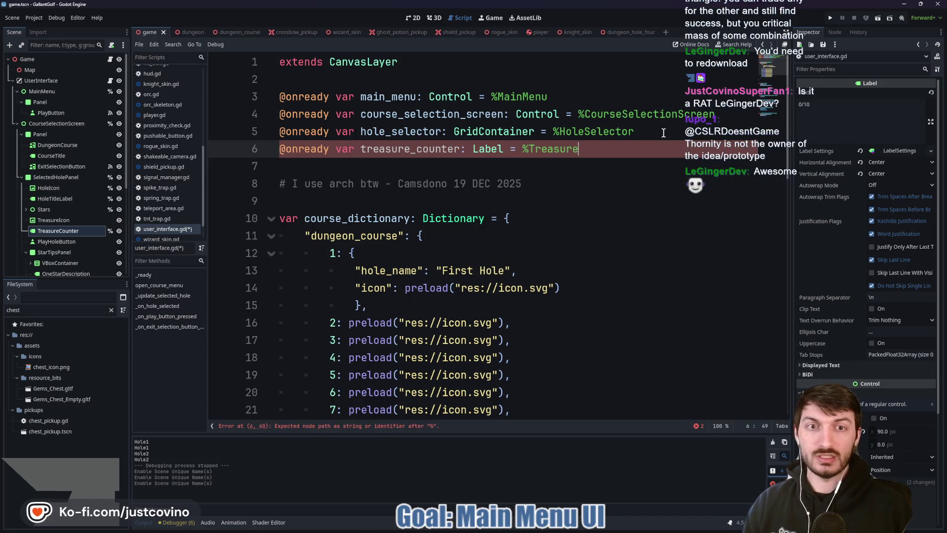
pyautogui.write('ter')
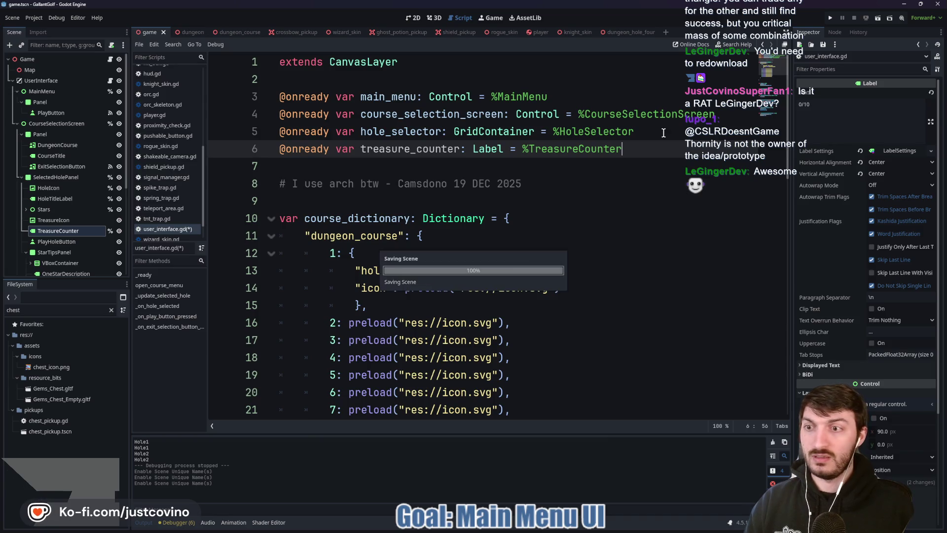
pyautogui.hotkey('ctrl', 's')
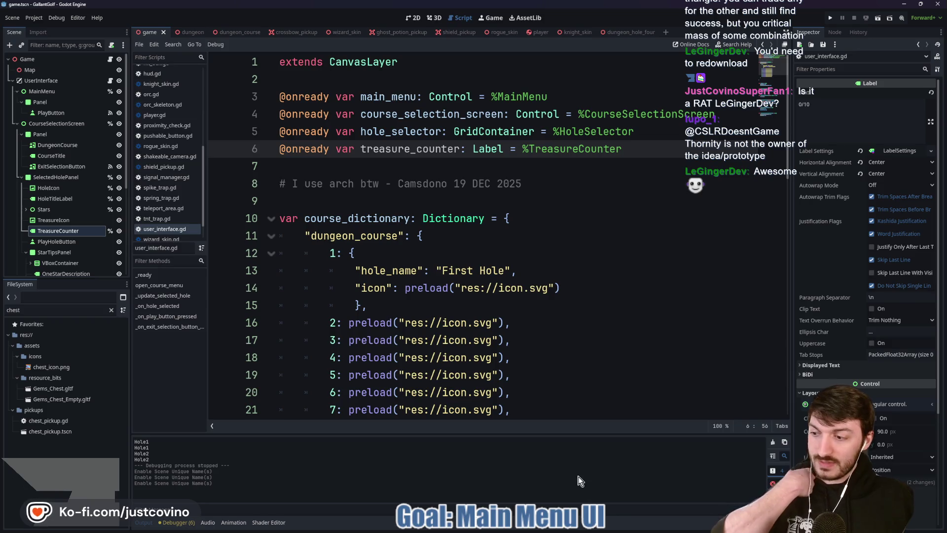
pyautogui.moveTo(535, 527)
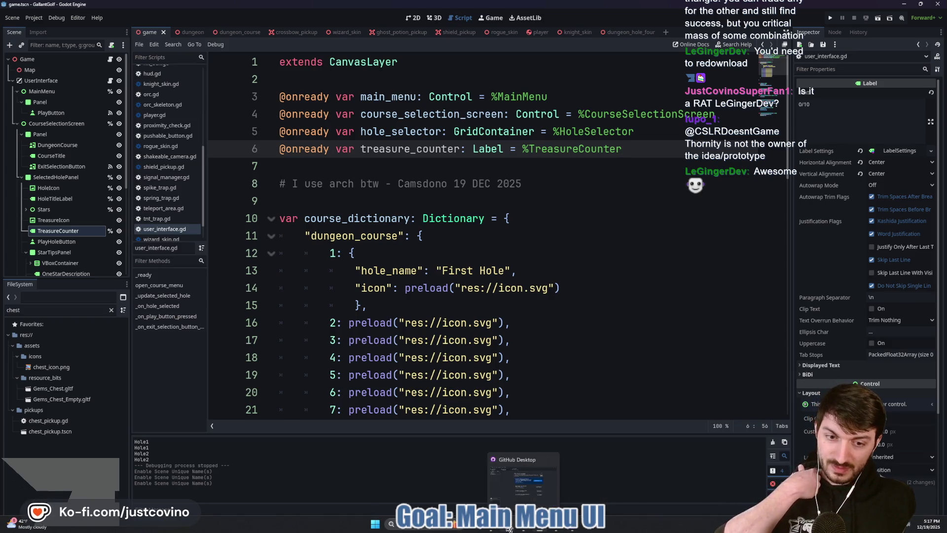
pyautogui.click(556, 528)
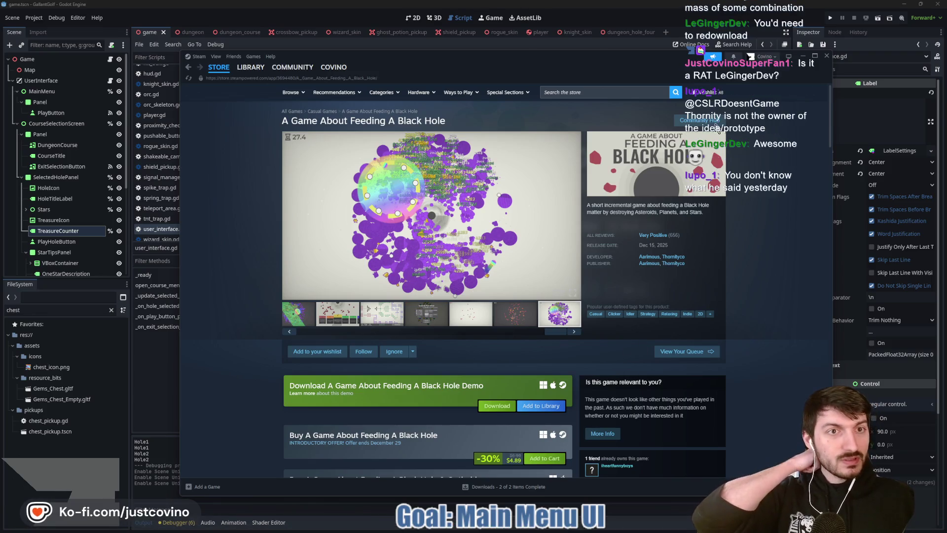
pyautogui.hotkey('alt', 'Tab')
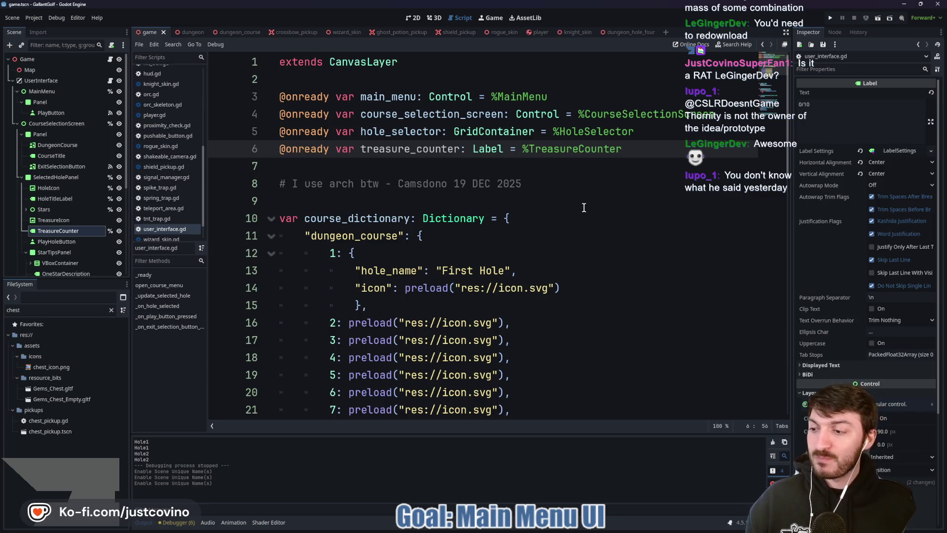
pyautogui.click(507, 166)
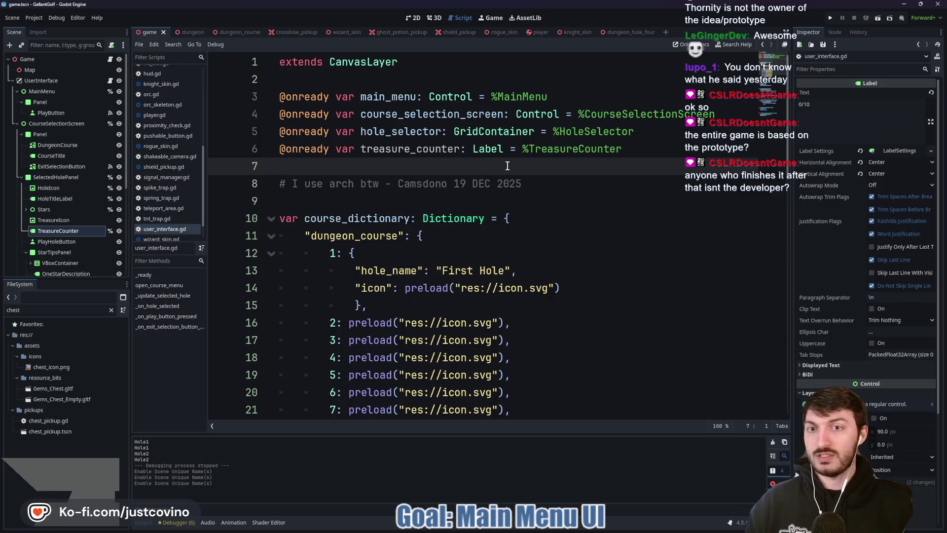
pyautogui.write('@onready')
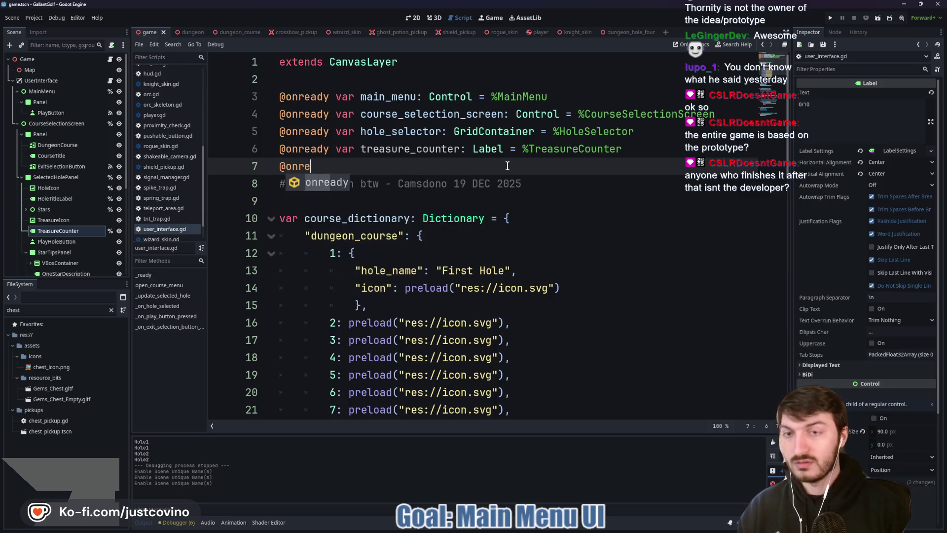
pyautogui.press('Escape')
pyautogui.write('var ')
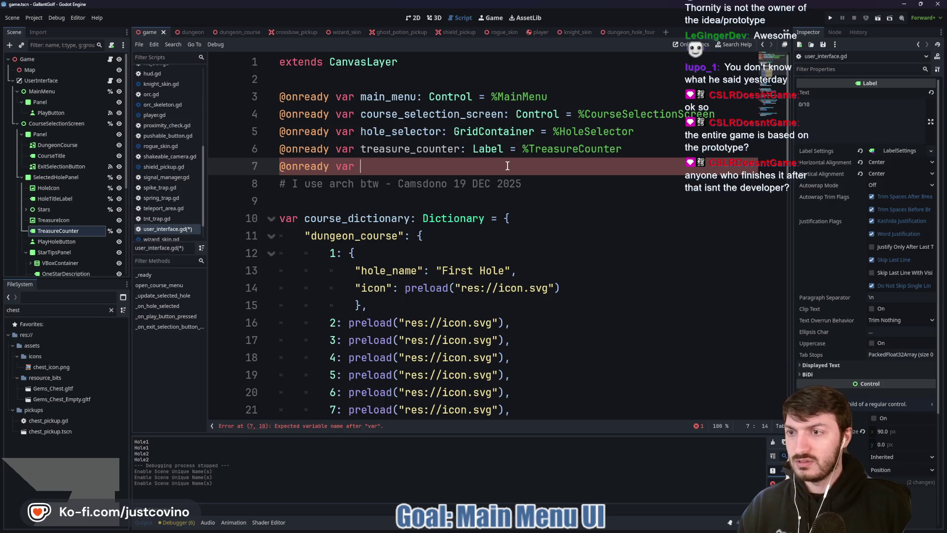
pyautogui.write('stars: cont')
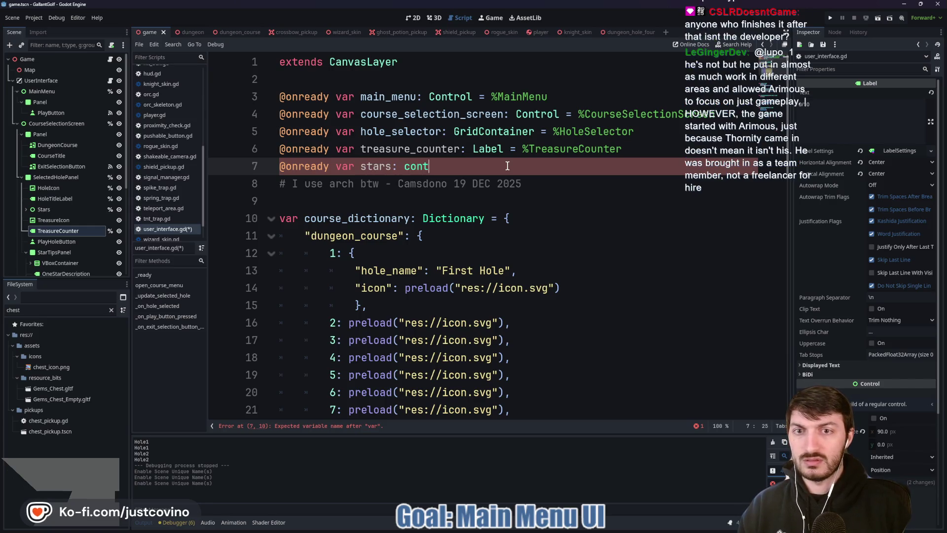
pyautogui.write('rol = %')
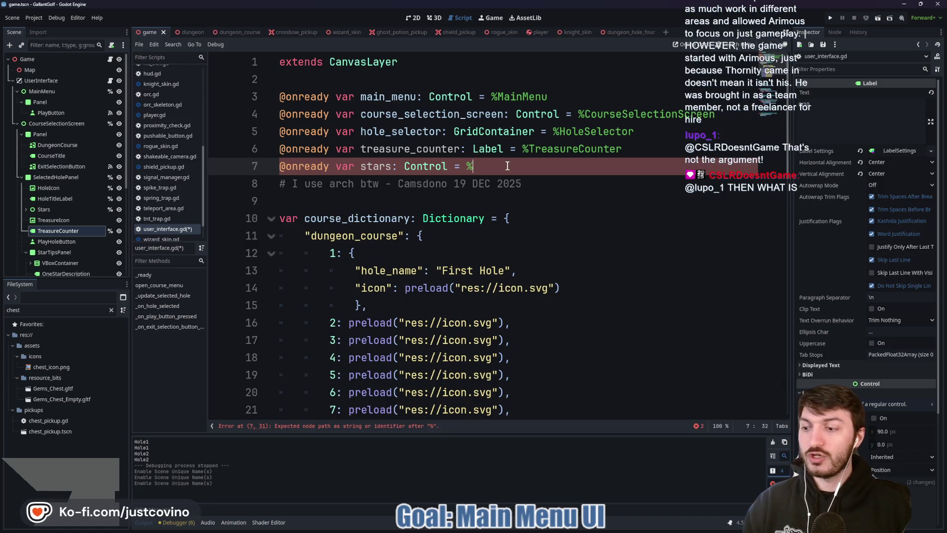
pyautogui.write('star')
pyautogui.press('BackSpace')
pyautogui.press('BackSpace')
pyautogui.press('BackSpace')
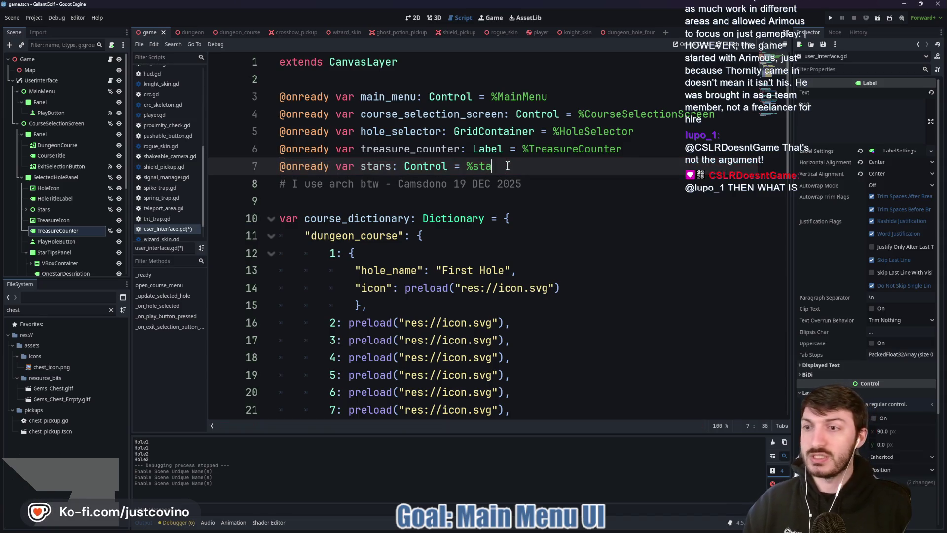
pyautogui.write('Stars')
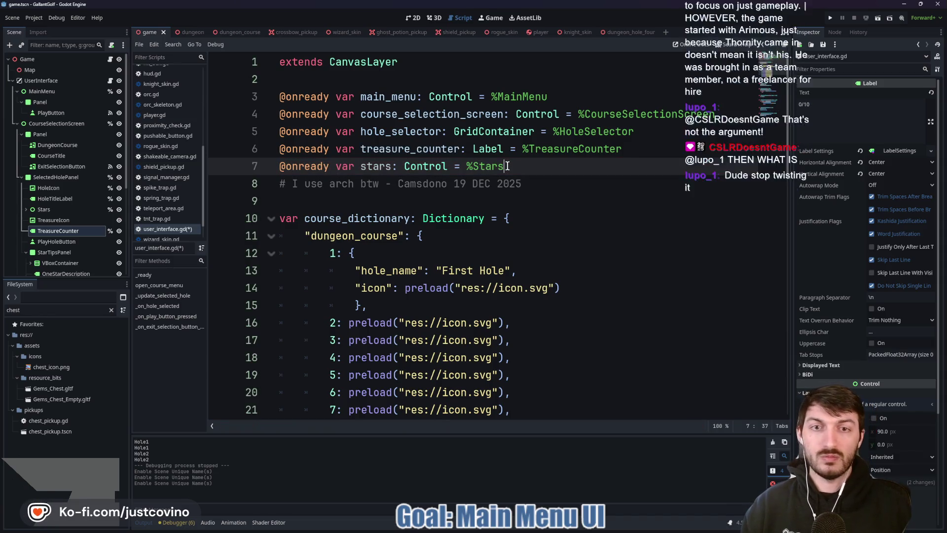
pyautogui.hotkey('ctrl', 's')
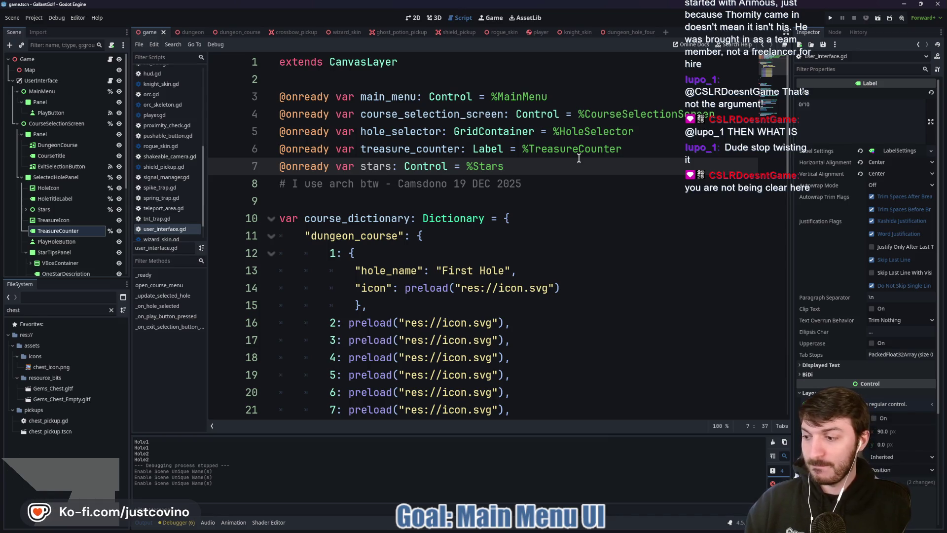
pyautogui.press('Return')
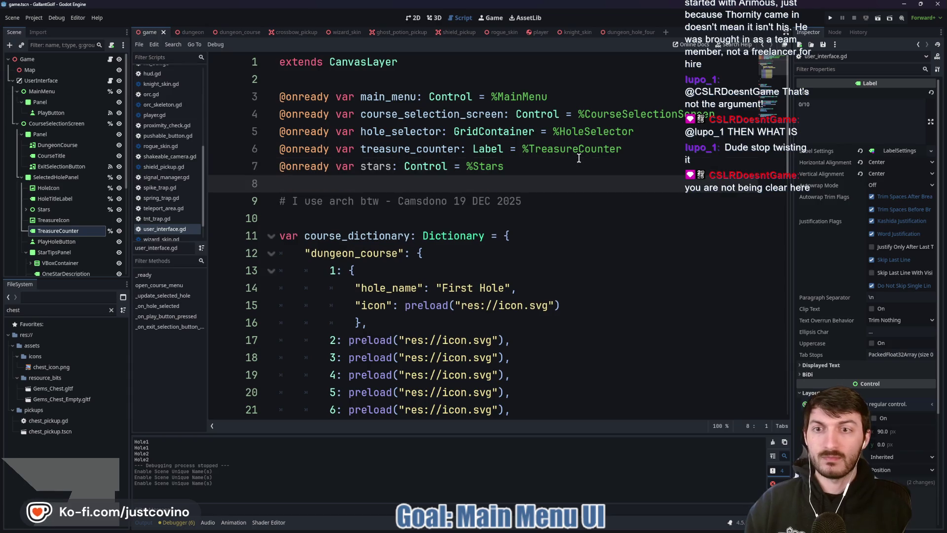
pyautogui.write('@onready var')
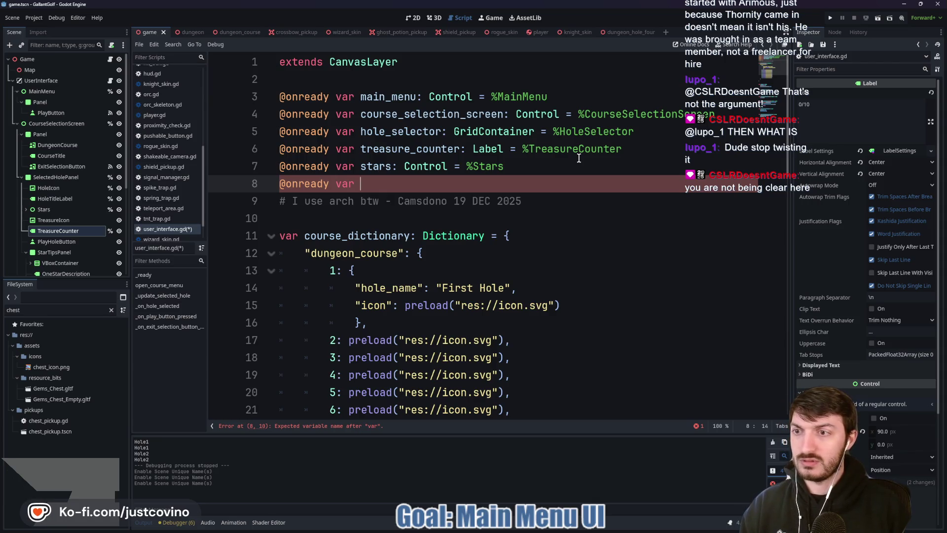
pyautogui.write('hole_title')
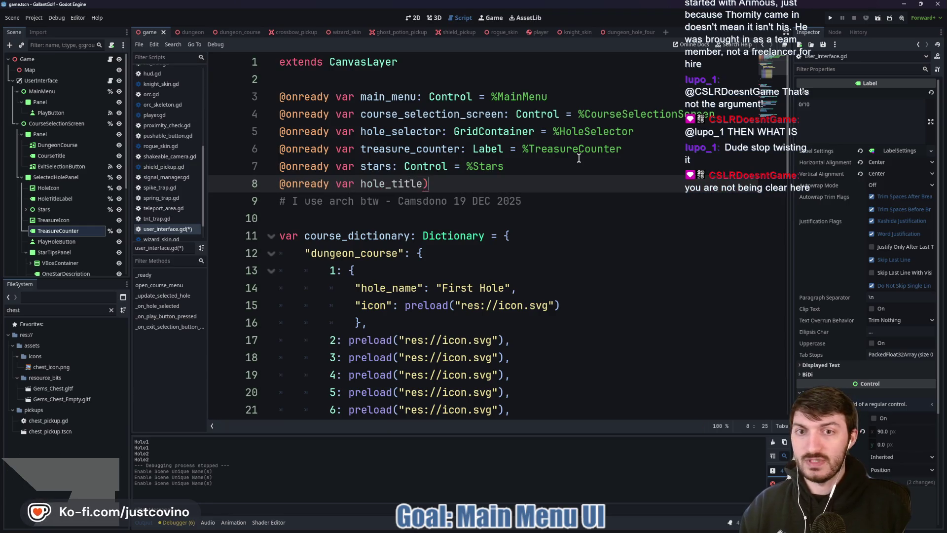
pyautogui.write('_label"')
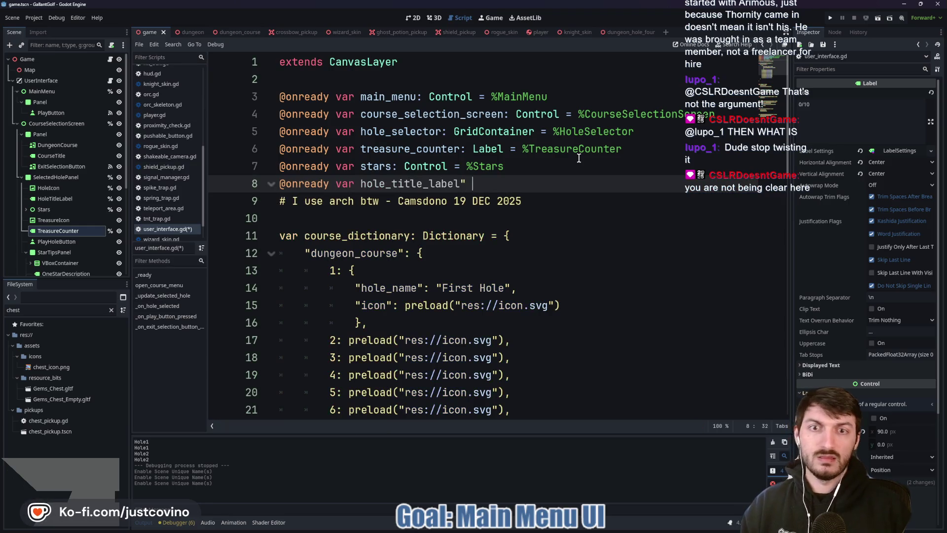
pyautogui.press('BackSpace')
pyautogui.write(':Lbal')
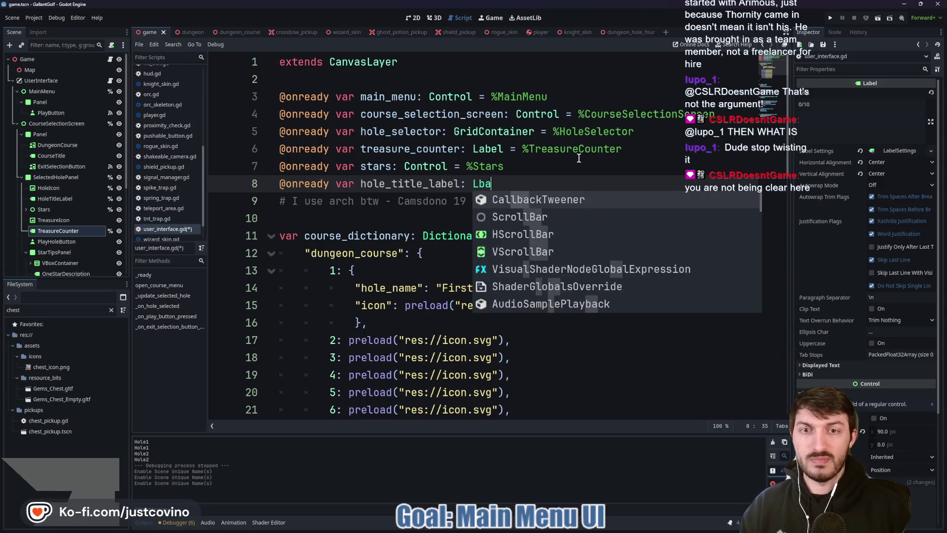
pyautogui.press('BackSpace')
pyautogui.press('BackSpace')
pyautogui.press('BackSpace')
pyautogui.write('abel = ')
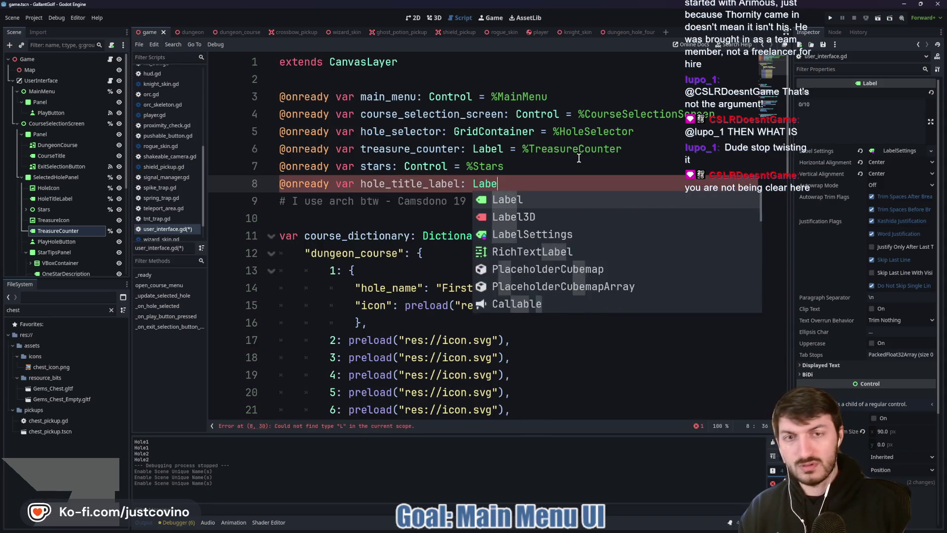
pyautogui.write('%')
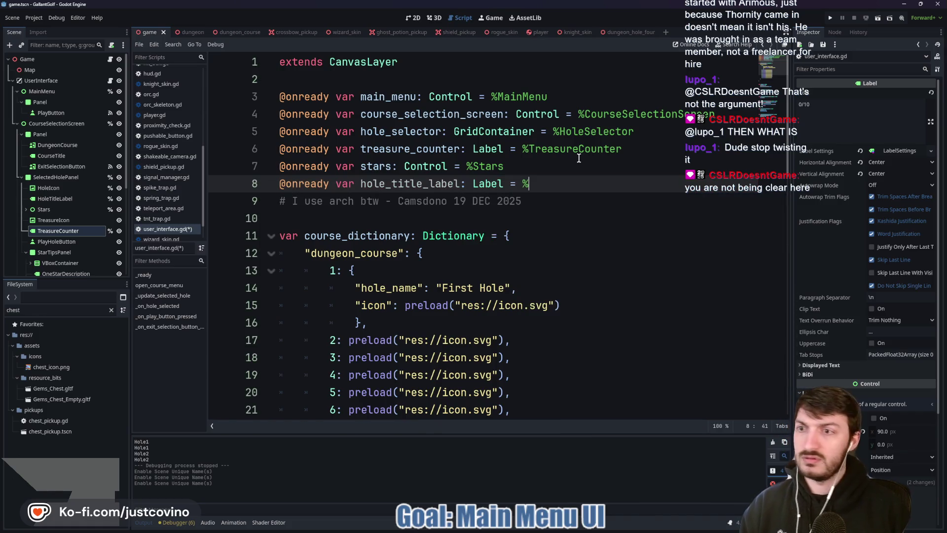
pyautogui.write('HoleTitleLabe')
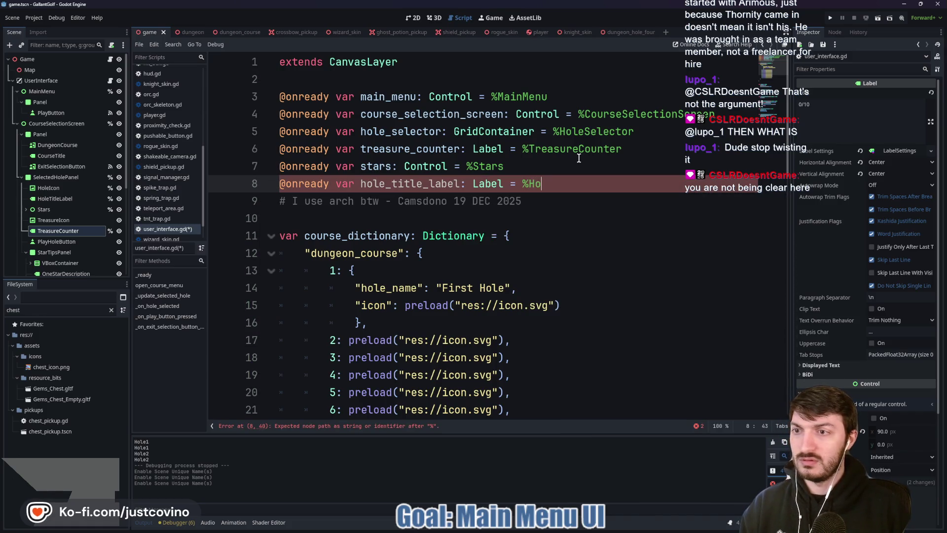
pyautogui.write('l')
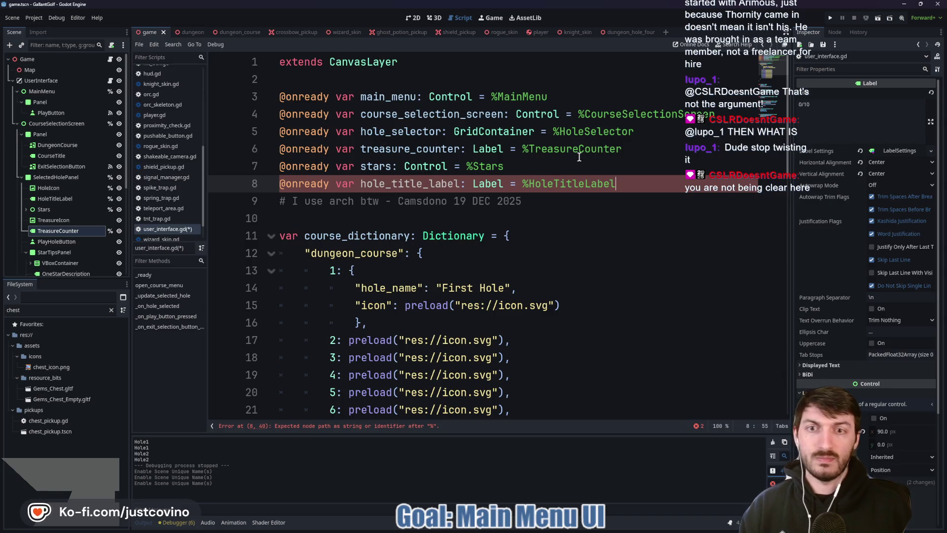
pyautogui.hotkey('ctrl', 's')
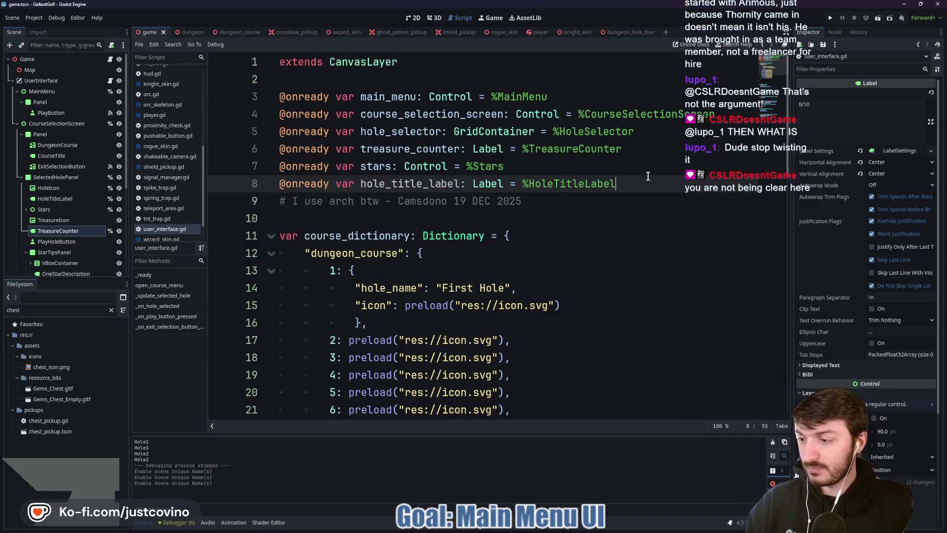
pyautogui.press('Return')
pyautogui.write('@onre')
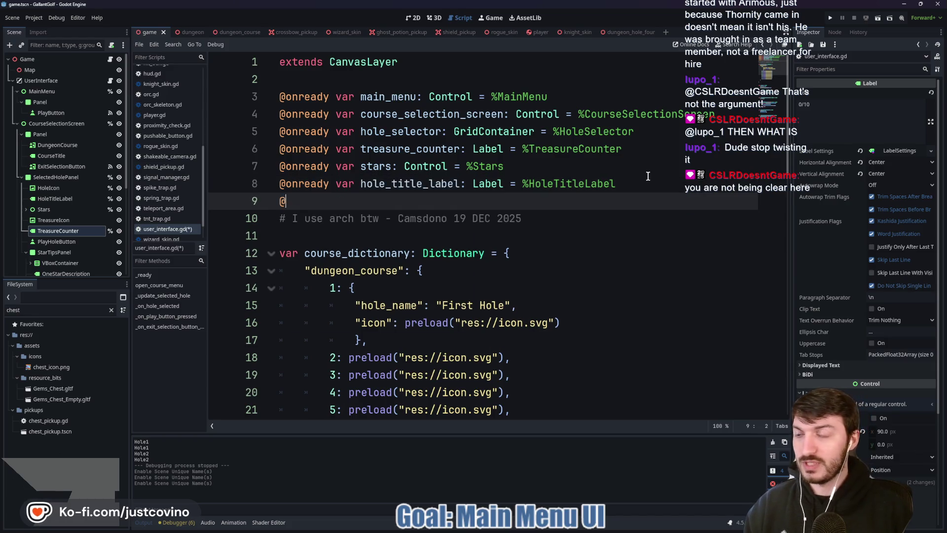
pyautogui.write('ady var')
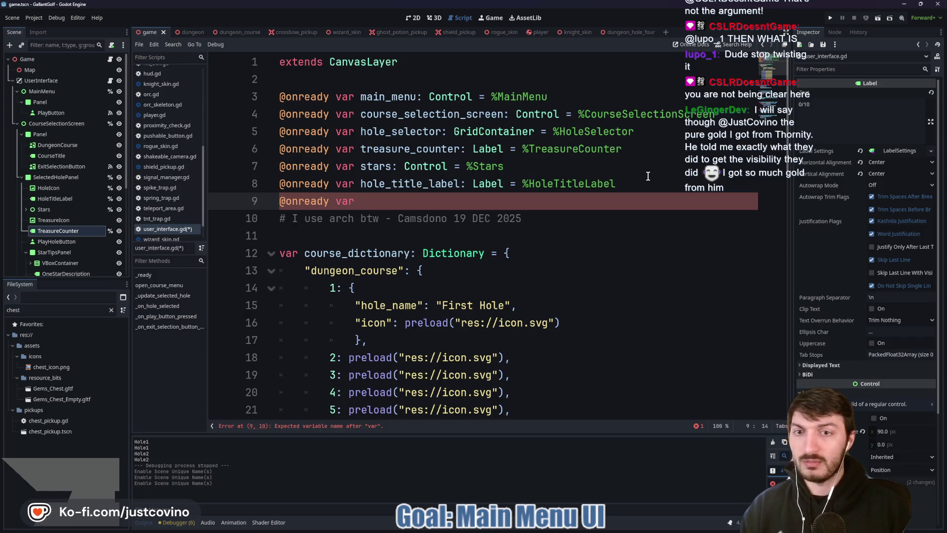
pyautogui.write('ole_icon:')
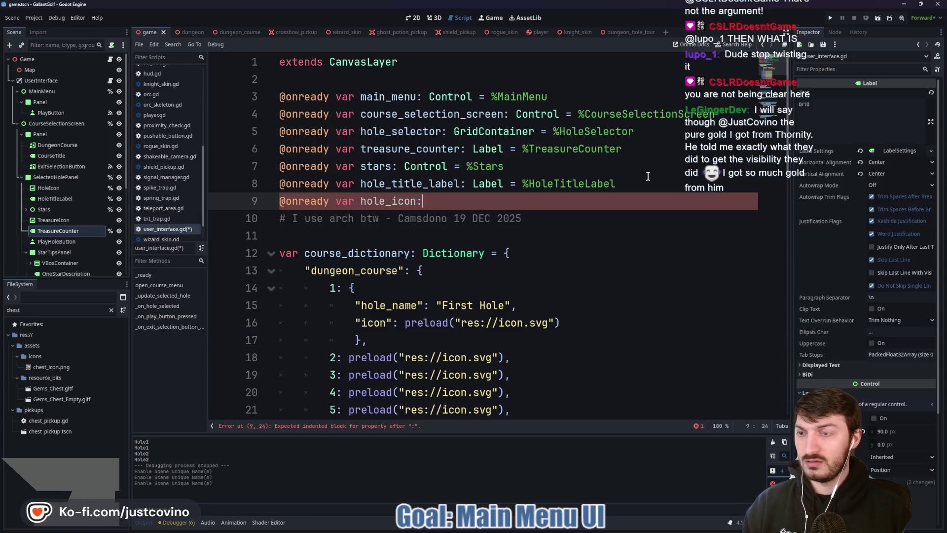
pyautogui.write(' TextureRect')
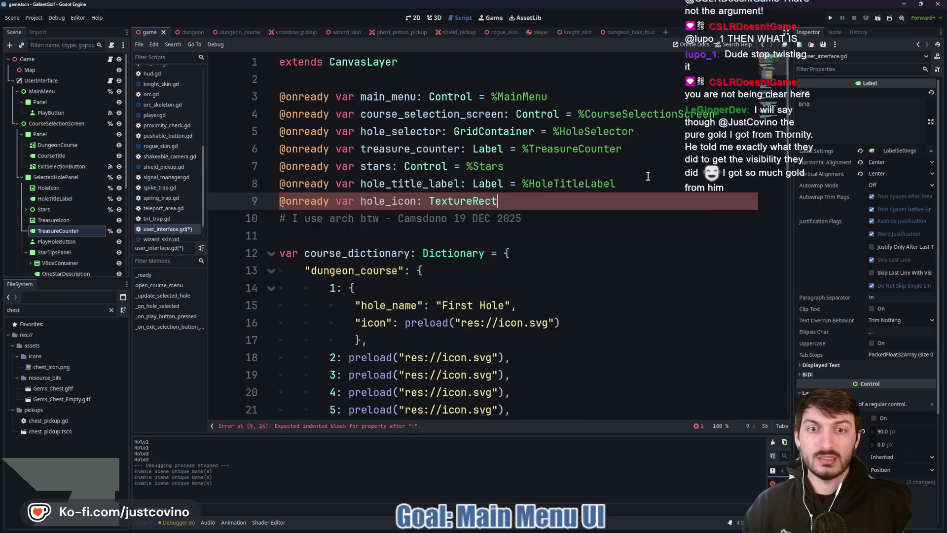
pyautogui.write(' = %')
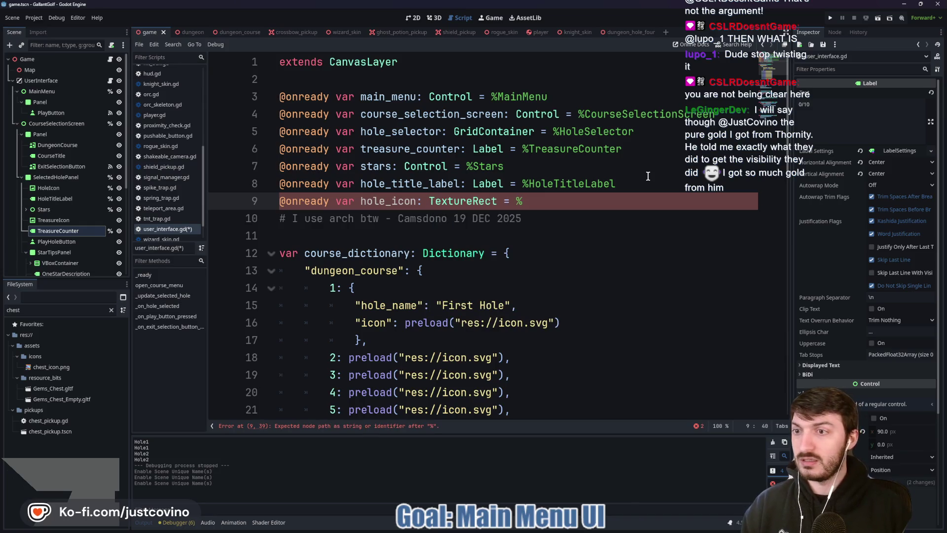
pyautogui.write('HoleIcon')
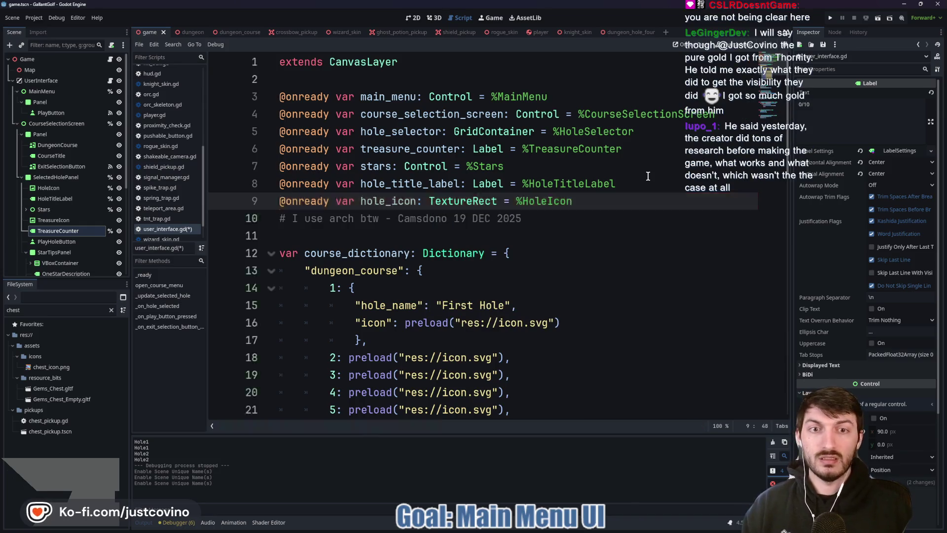
pyautogui.hotkey('ctrl', 's')
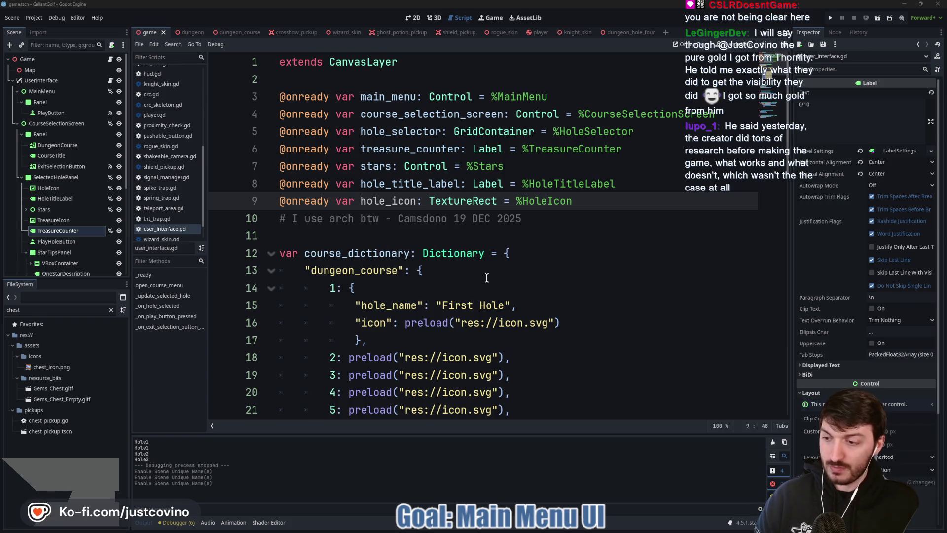
pyautogui.click(6, 117)
pyautogui.moveTo(6, 116); pyautogui.dragTo(454, 48)
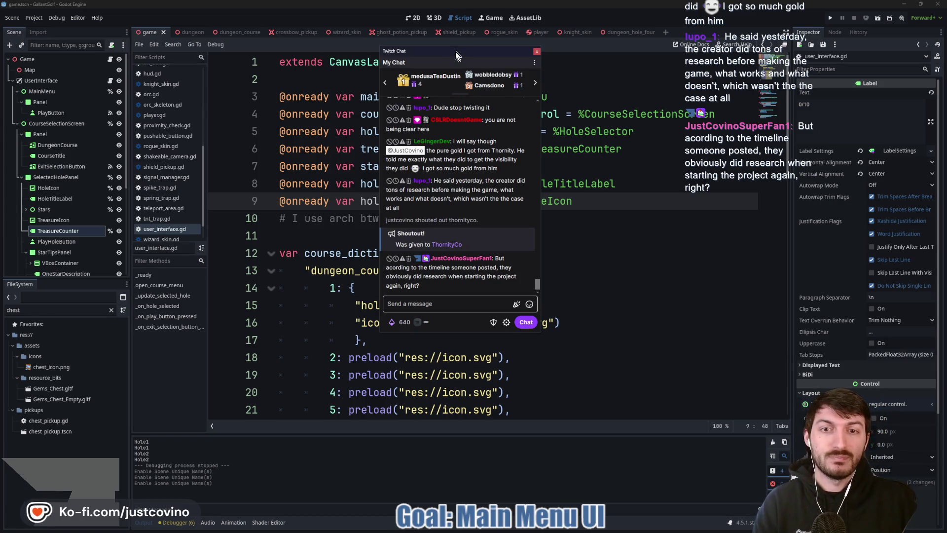
pyautogui.hotkey('alt', 'F4')
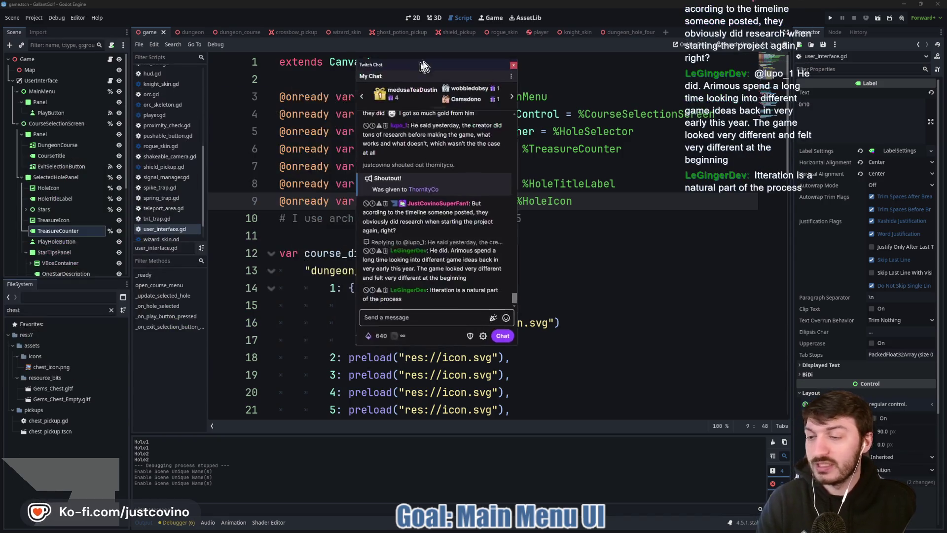
pyautogui.moveTo(425, 62); pyautogui.dragTo(445, 55)
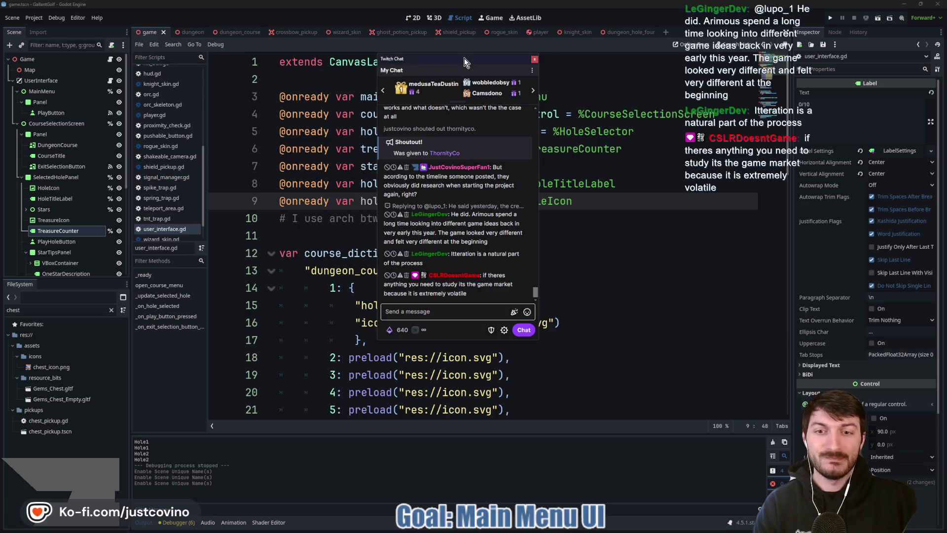
pyautogui.moveTo(464, 62); pyautogui.dragTo(0, 59)
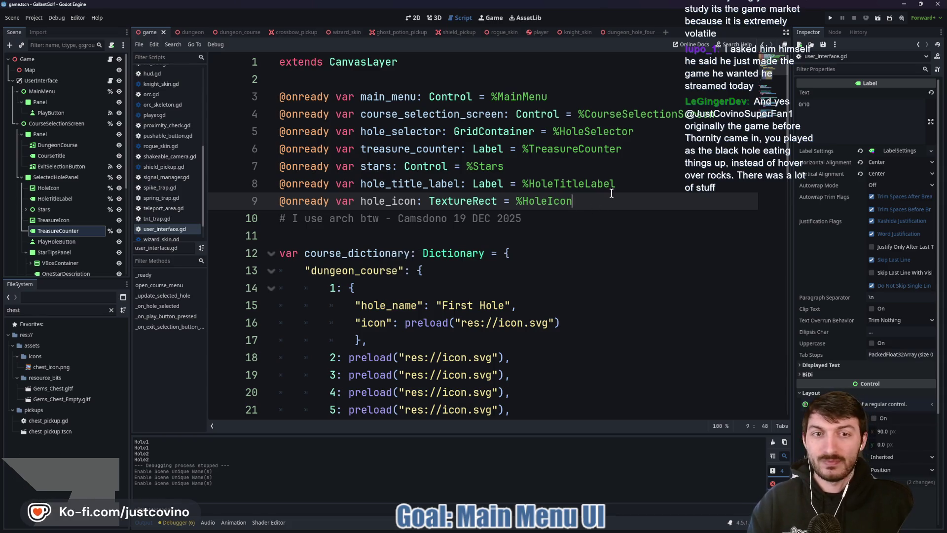
# Step: Insert a blank line after the hole_icon reference and save user_interface.gd
pyautogui.press('Return')
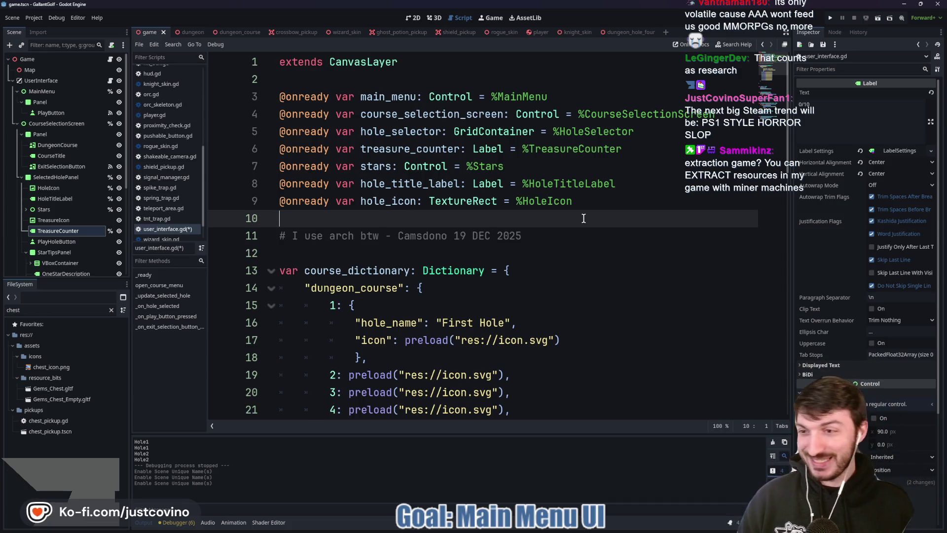
pyautogui.hotkey('ctrl', 's')
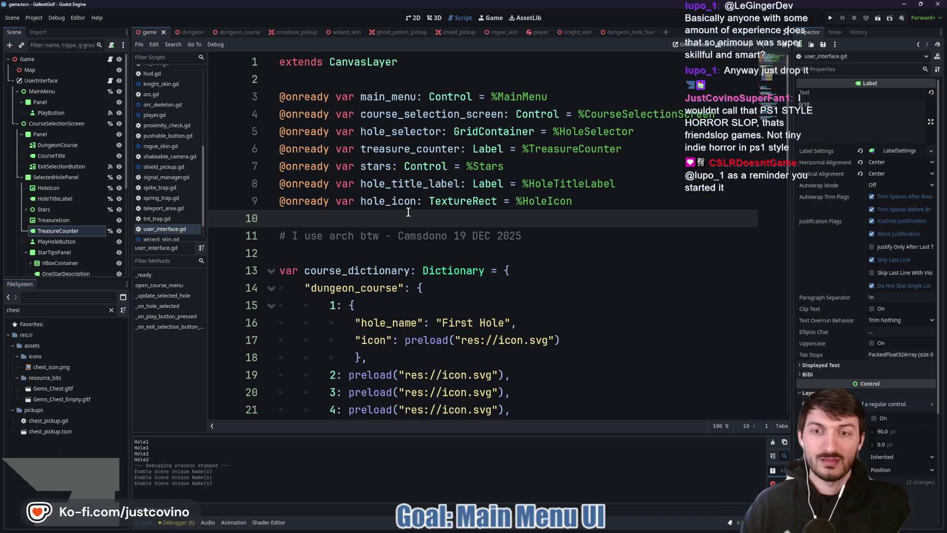
pyautogui.scroll(-7, 493, 247)
pyautogui.scroll(-1, 561, 287)
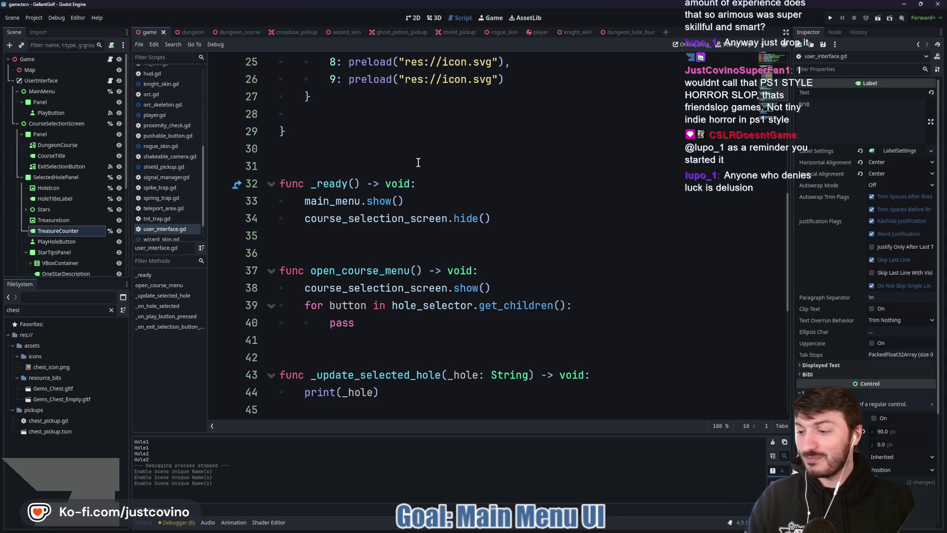
pyautogui.click(393, 106)
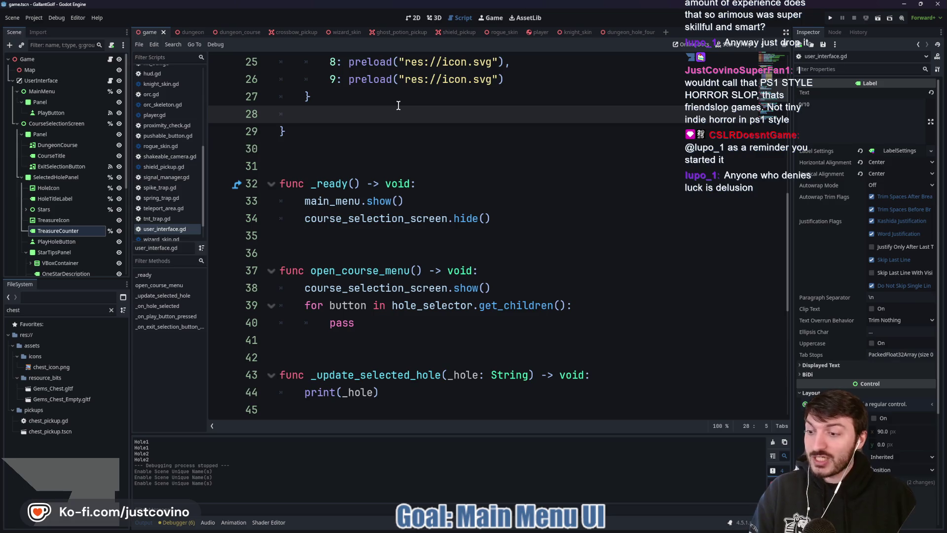
pyautogui.click(397, 98)
pyautogui.scroll(3, 393, 101)
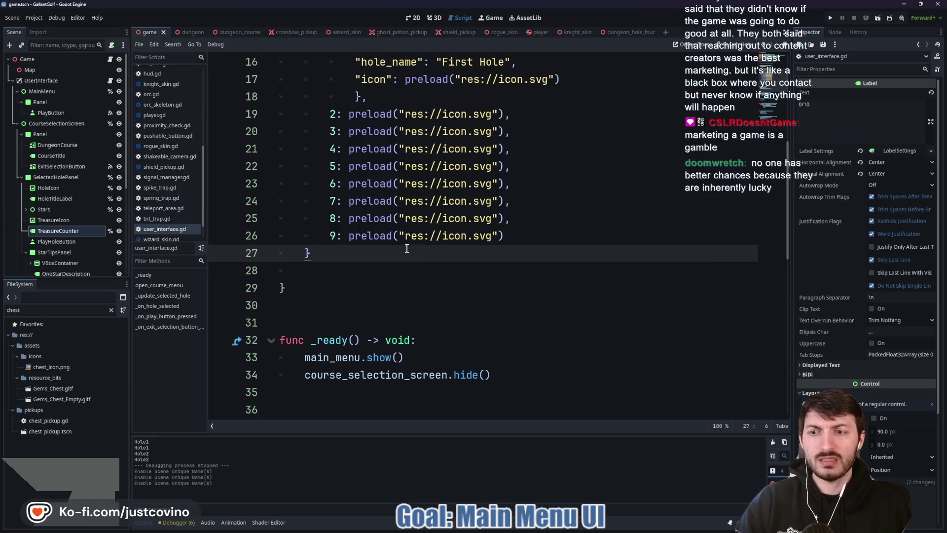
pyautogui.scroll(-2, 410, 247)
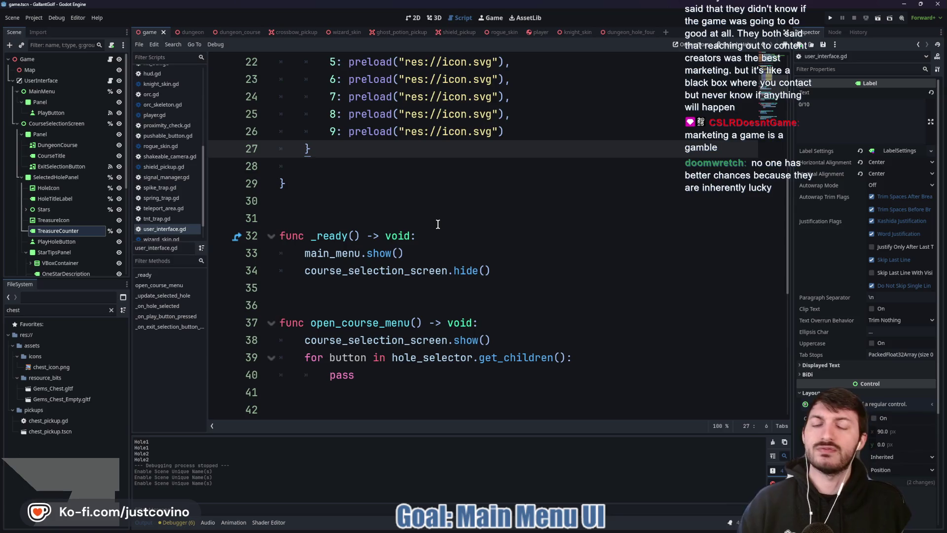
pyautogui.click(375, 288)
pyautogui.click(326, 189)
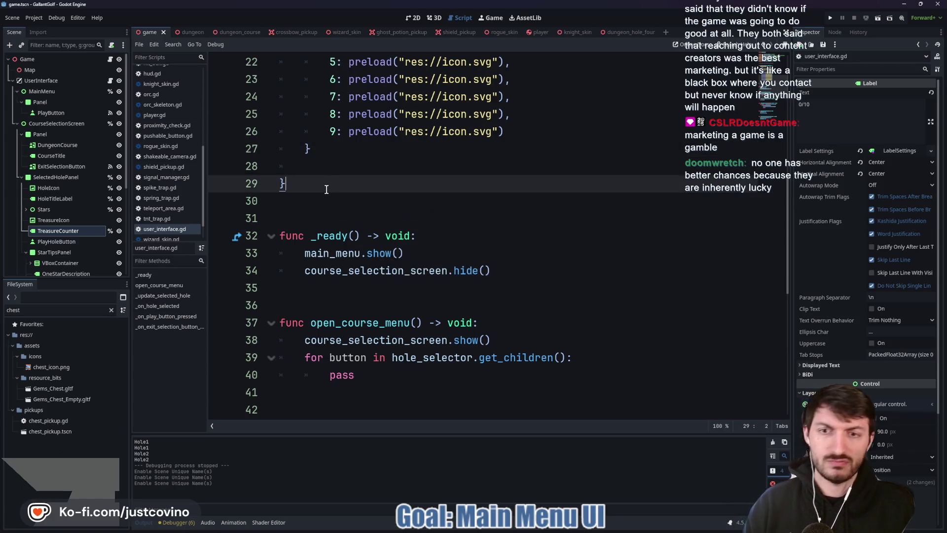
pyautogui.scroll(1, 346, 190)
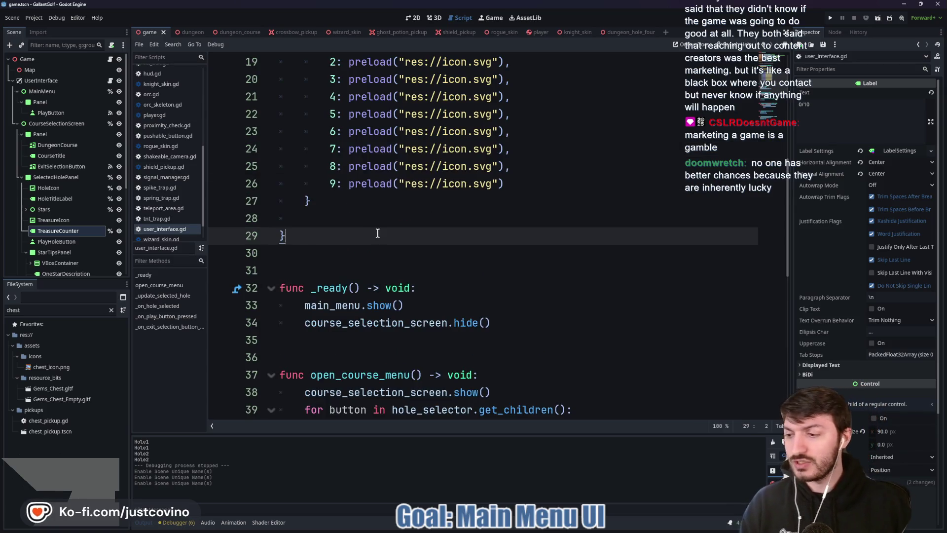
pyautogui.scroll(1, 366, 228)
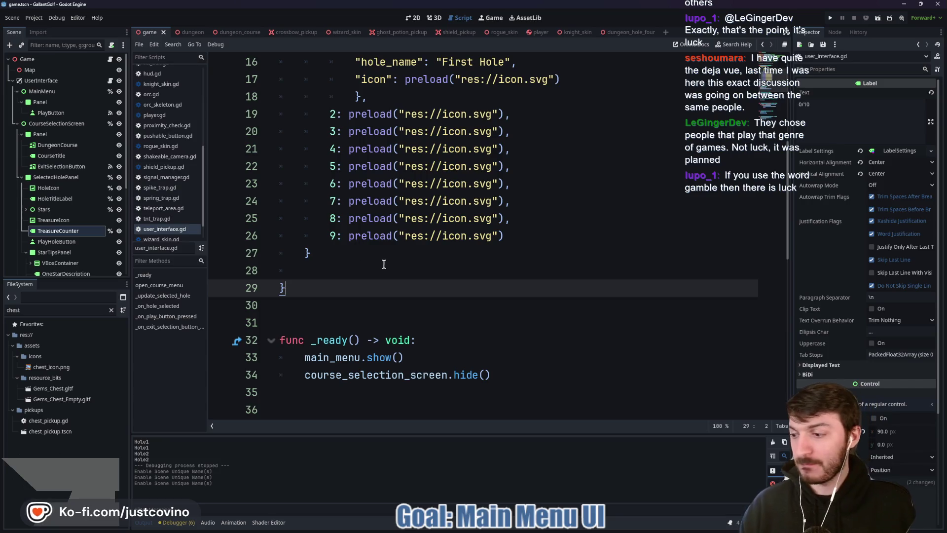
pyautogui.click(385, 265)
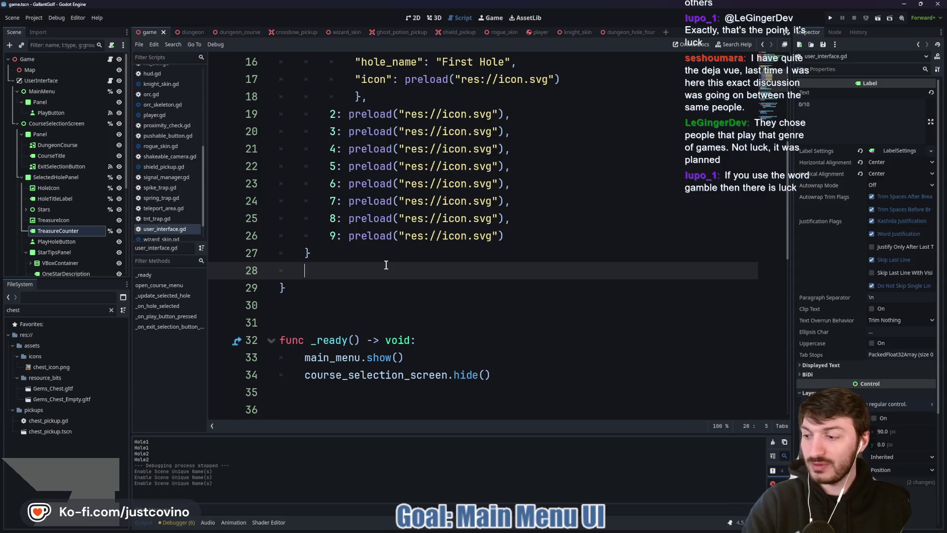
pyautogui.click(378, 256)
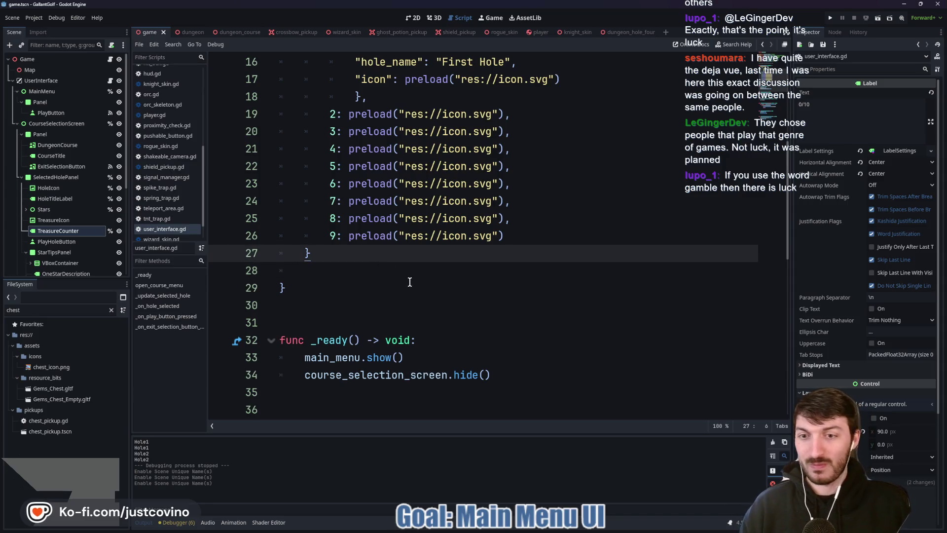
pyautogui.scroll(-2, 394, 272)
pyautogui.click(377, 286)
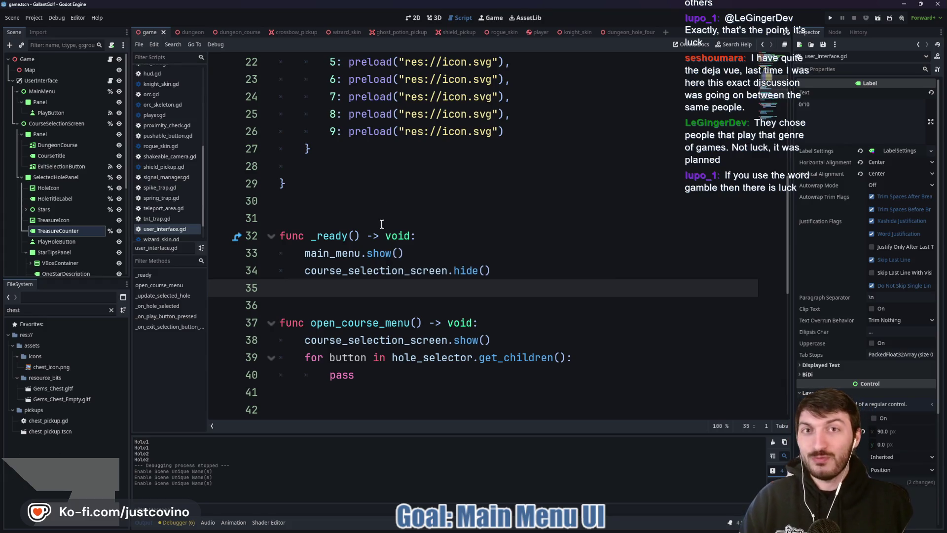
pyautogui.scroll(-1, 391, 213)
pyautogui.scroll(-4, 391, 213)
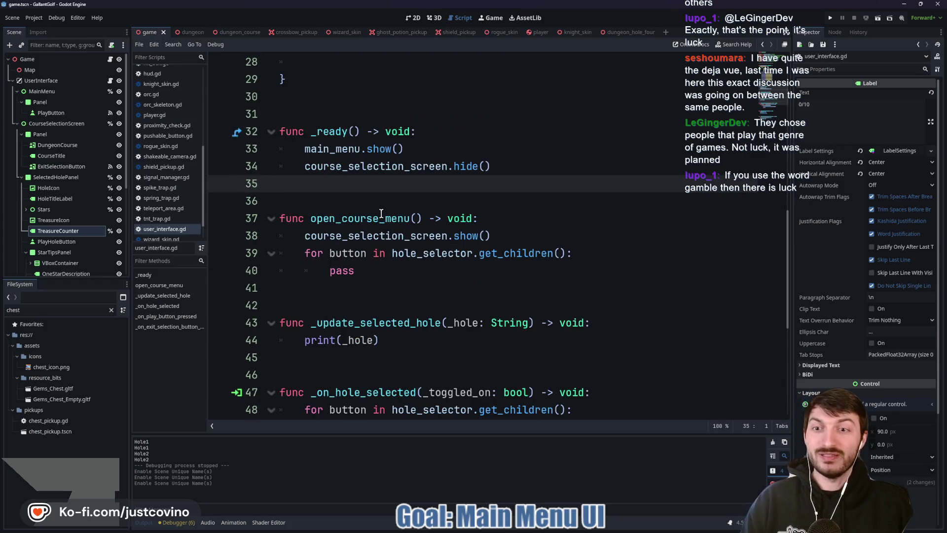
pyautogui.click(314, 297)
pyautogui.scroll(-3, 314, 297)
pyautogui.click(312, 306)
pyautogui.scroll(-3, 318, 310)
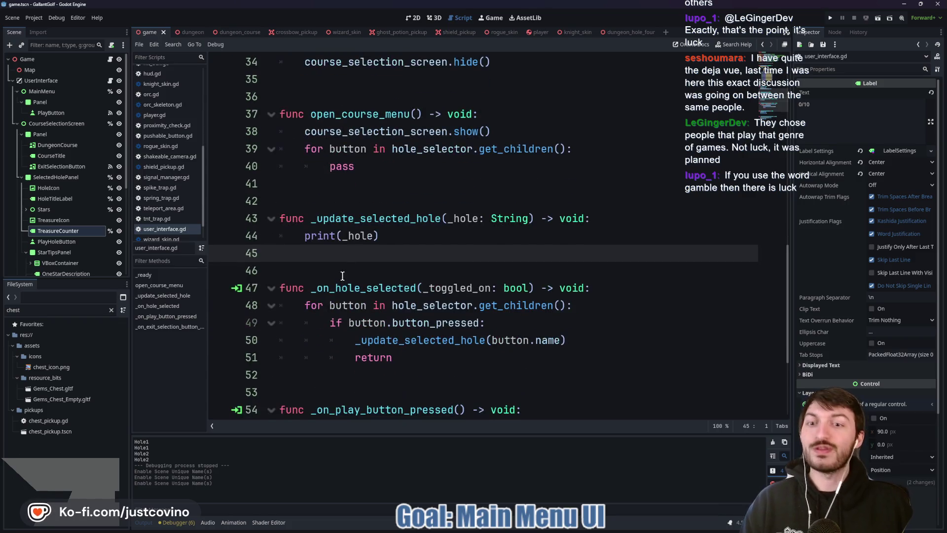
pyautogui.click(397, 240)
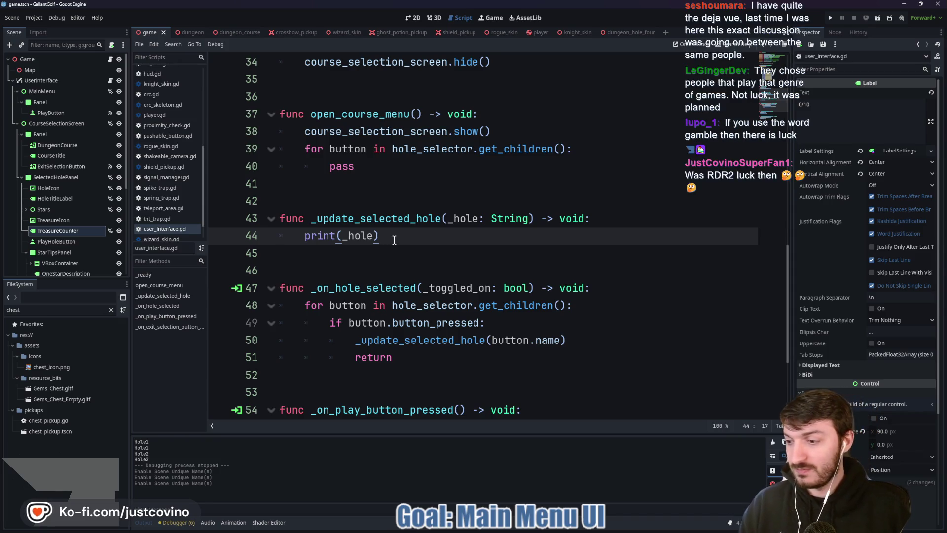
# Step: Replace the print(_hole) call in _update_selected_hole with 'pass'
pyautogui.press('BackSpace')
pyautogui.press('BackSpace')
pyautogui.press('BackSpace')
pyautogui.press('BackSpace')
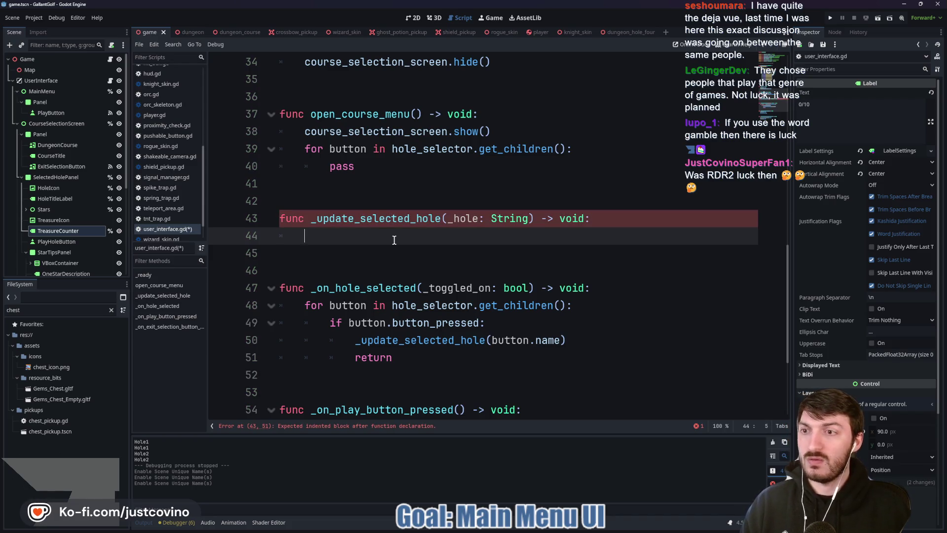
pyautogui.write('pass')
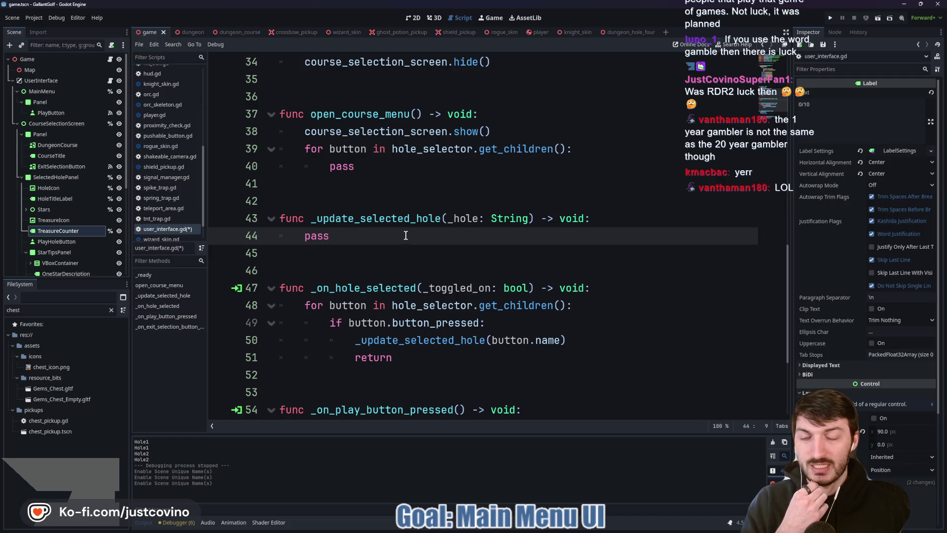
pyautogui.scroll(2, 441, 272)
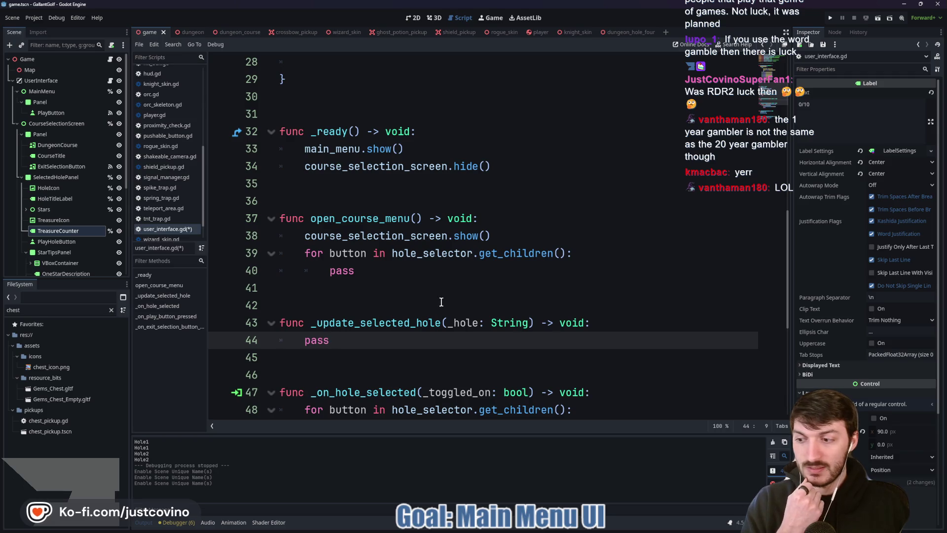
# Step: Save user_interface.gd with the pass placeholder and review the functions below
pyautogui.scroll(5, 437, 302)
pyautogui.scroll(-5, 437, 307)
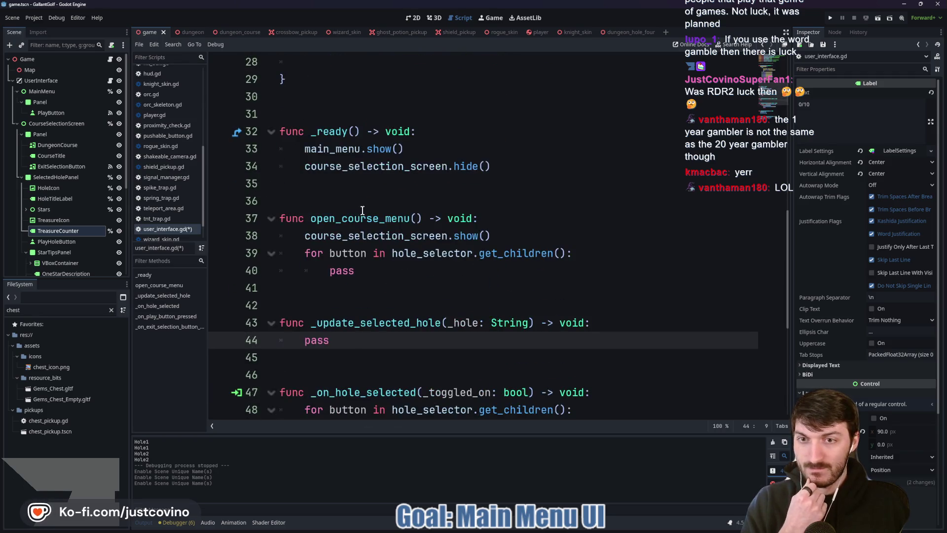
pyautogui.click(347, 194)
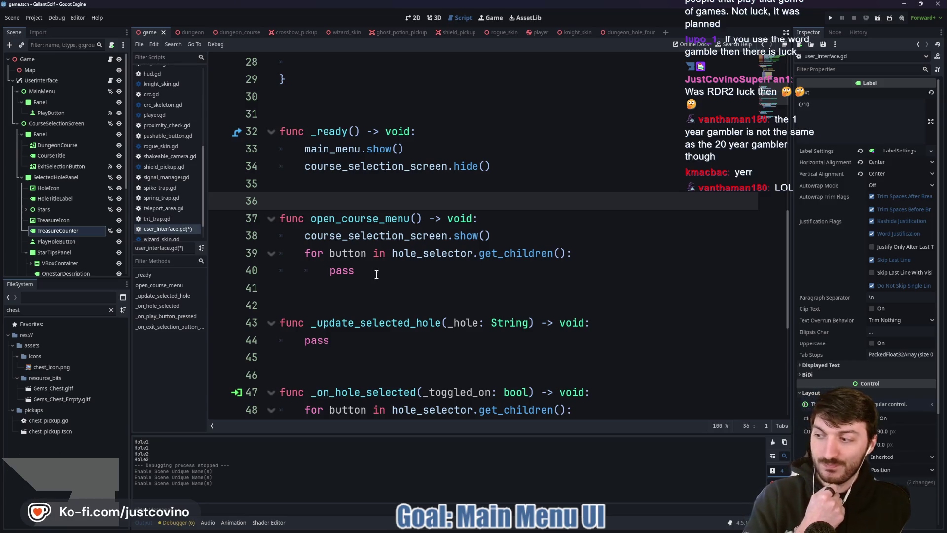
pyautogui.click(367, 289)
pyautogui.hotkey('ctrl', 's')
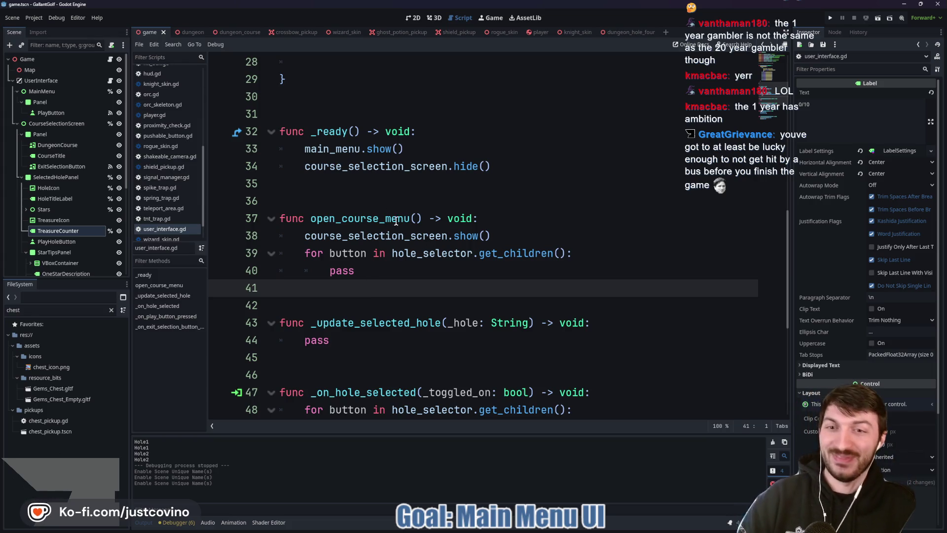
pyautogui.click(355, 198)
pyautogui.scroll(-3, 376, 226)
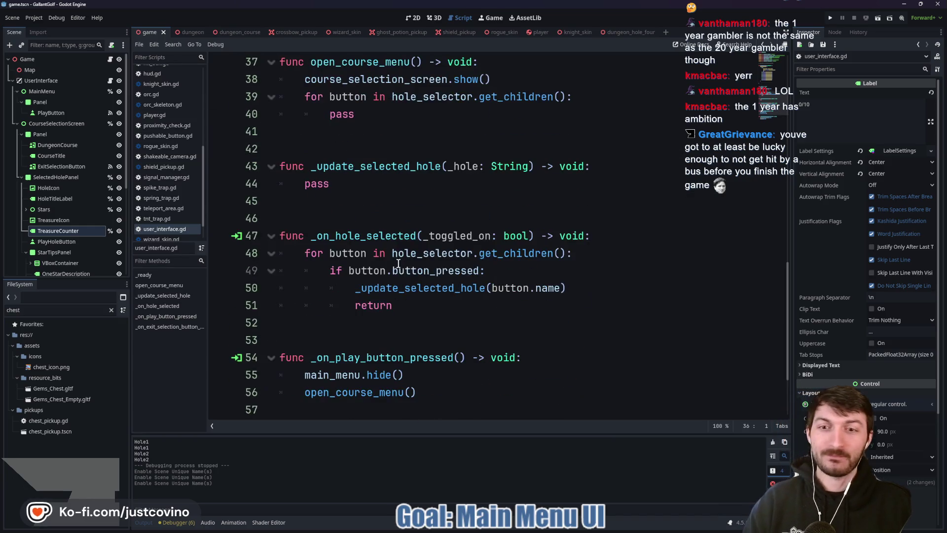